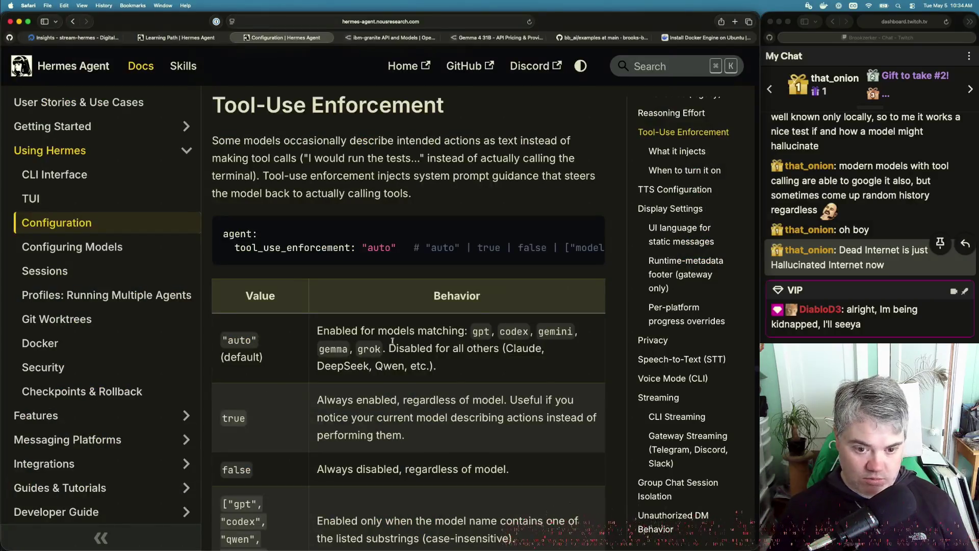
Read down from Tool-Use Enforcement through TTS Configuration and Display Settings to the Privacy section.
scroll(389, 376, "down", 2)
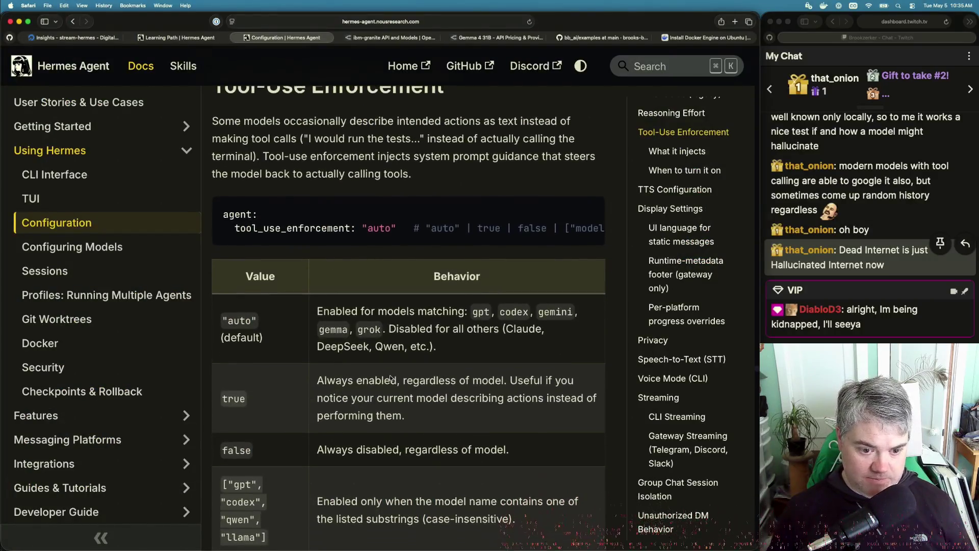
scroll(390, 376, "down", 4)
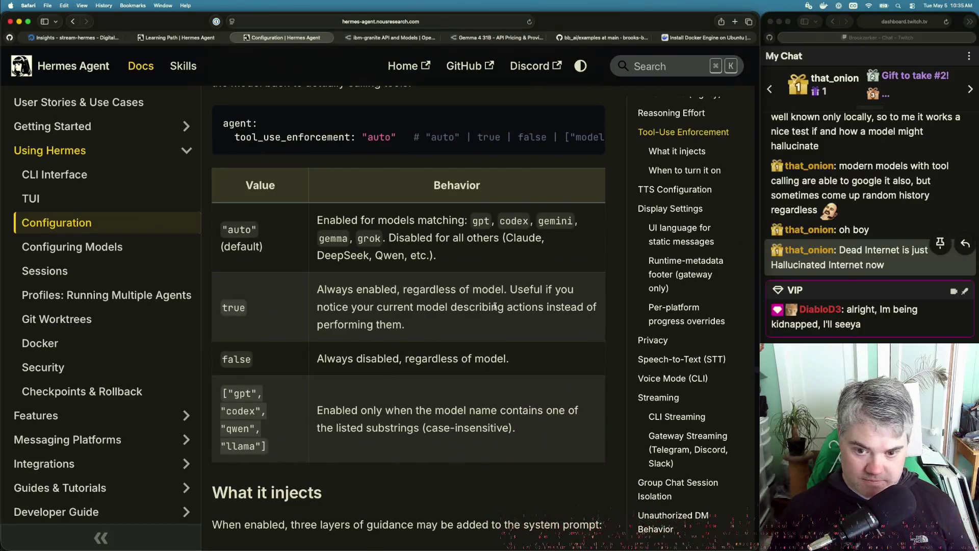
scroll(525, 366, "down", 7)
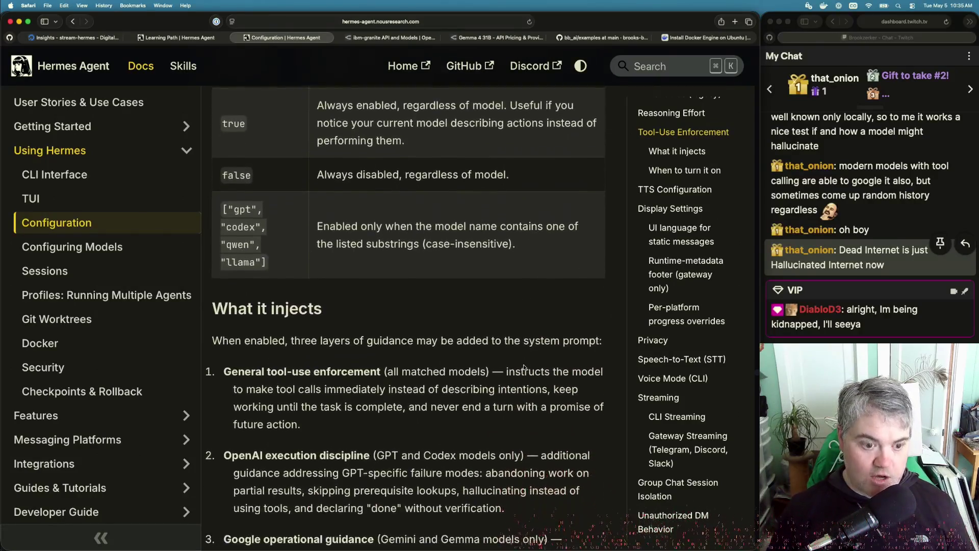
scroll(524, 367, "down", 7)
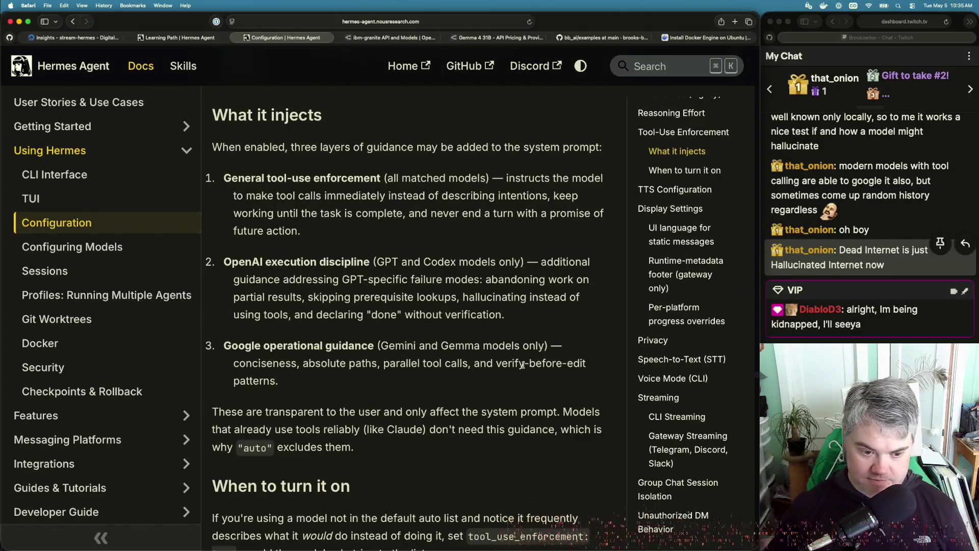
scroll(522, 364, "down", 6)
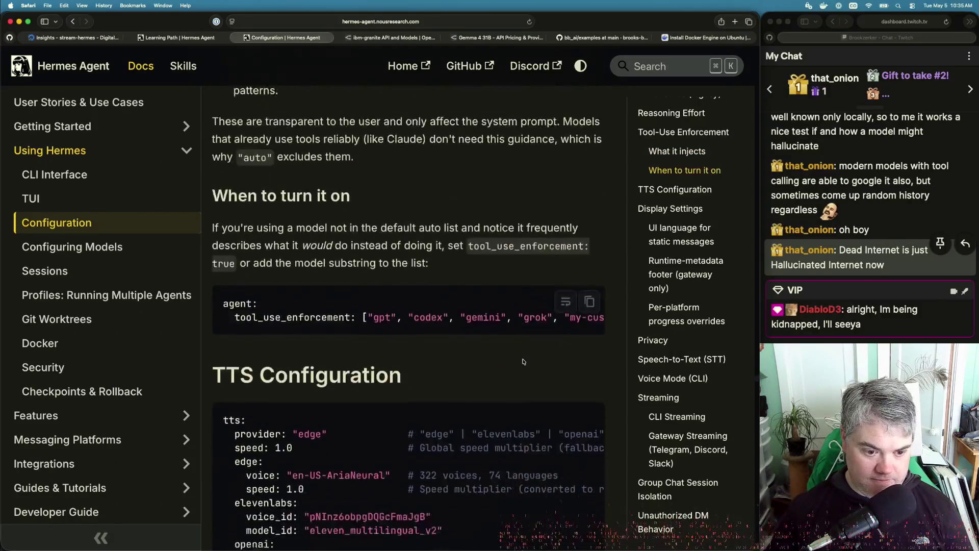
scroll(522, 361, "down", 6)
scroll(522, 360, "down", 8)
scroll(522, 359, "down", 1)
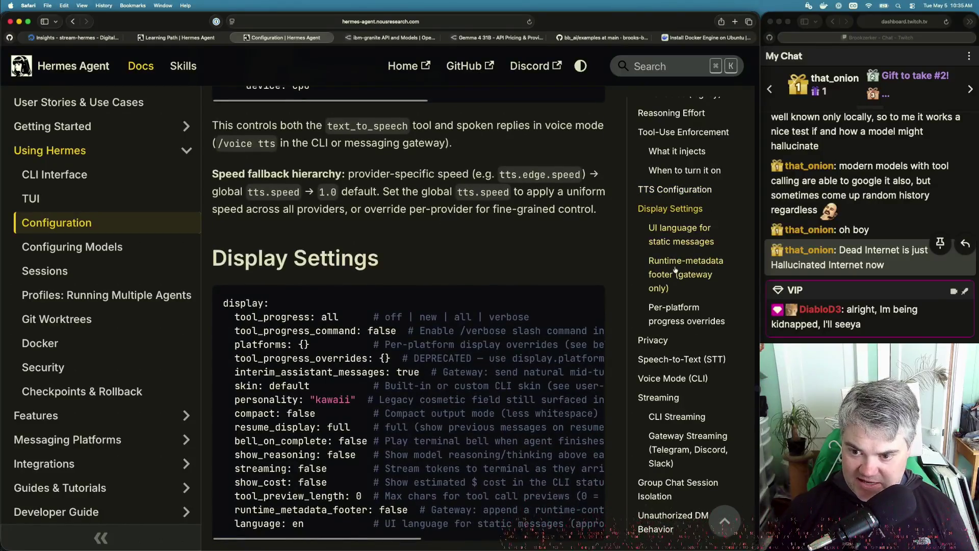
scroll(663, 203, "down", 2)
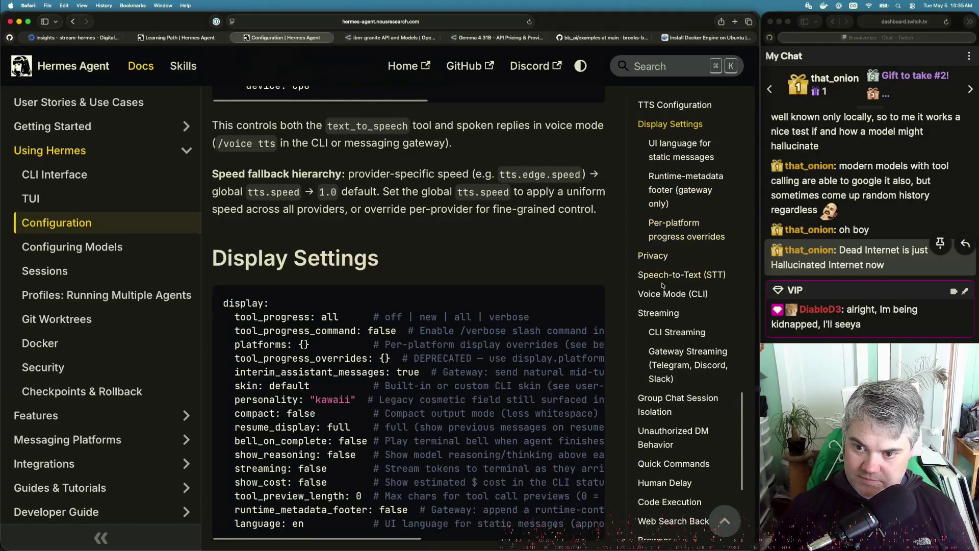
scroll(662, 283, "down", 3)
left_click(653, 195)
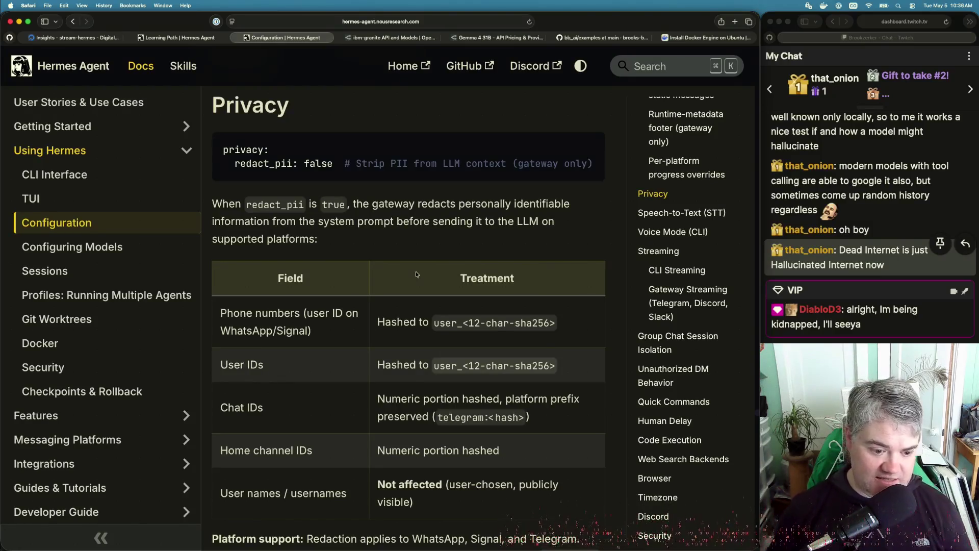
Check the PII redaction platform table, picking out WhatsApp, Telegram and Signal.
scroll(416, 274, "down", 5)
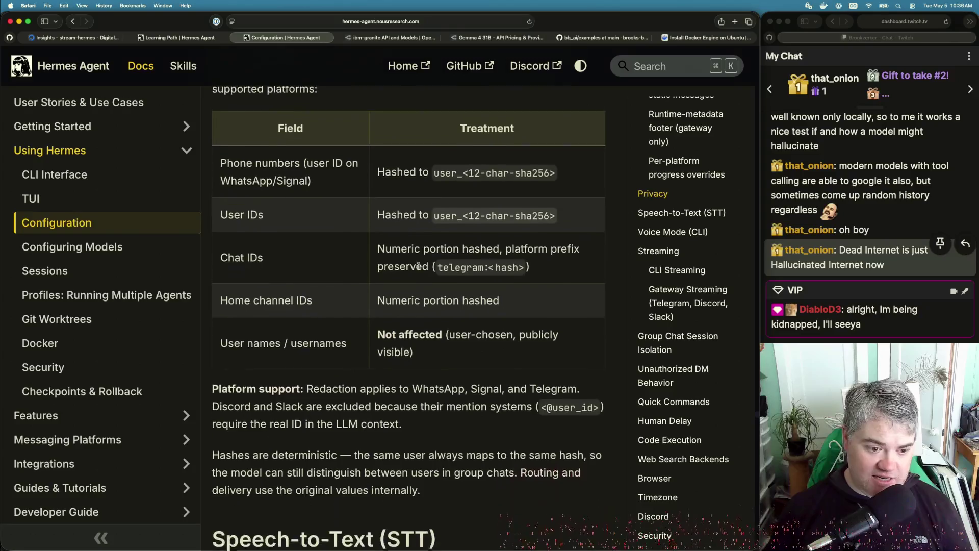
scroll(418, 265, "down", 3)
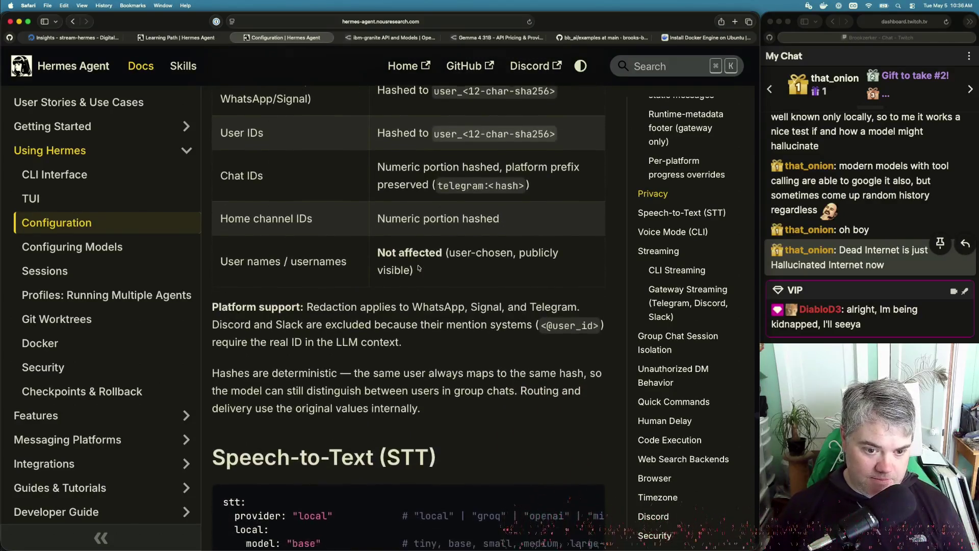
scroll(418, 268, "down", 1)
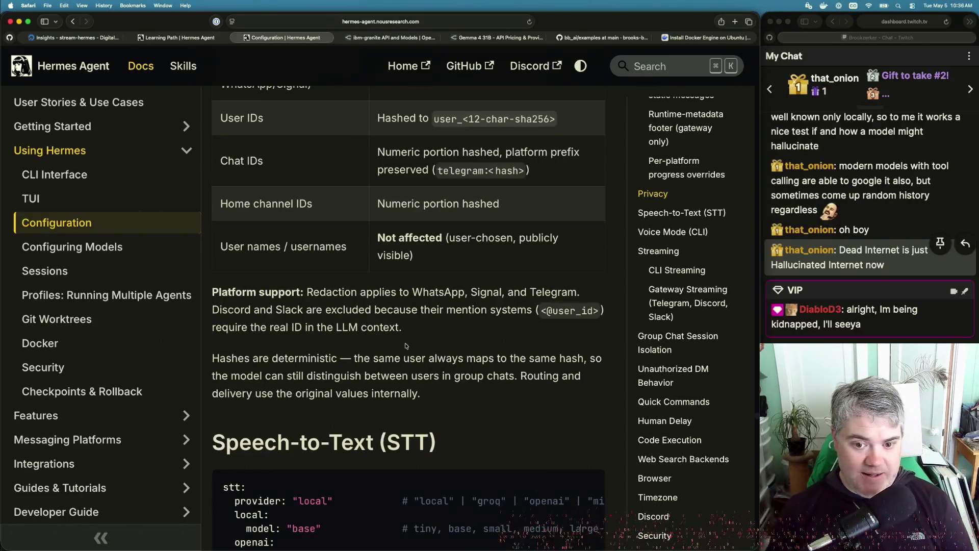
double_click(437, 292)
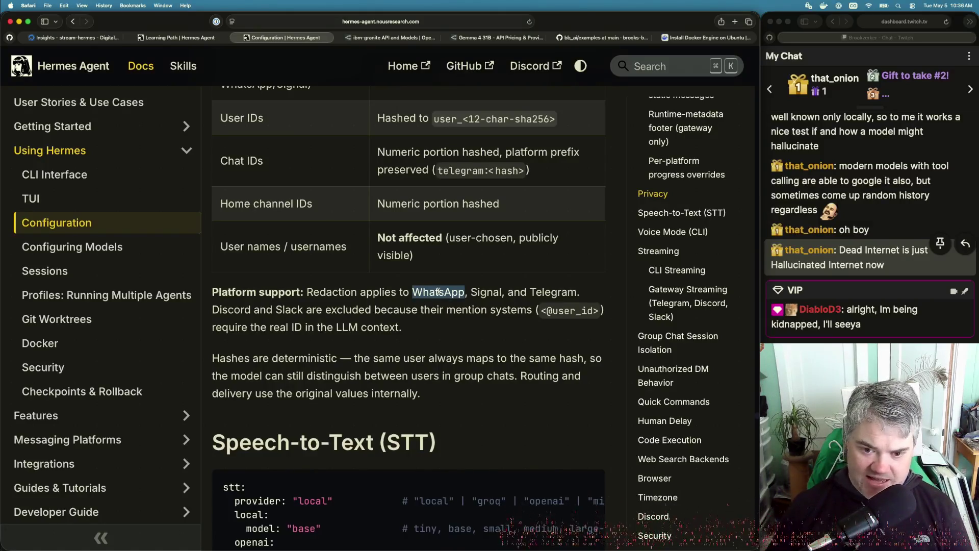
double_click(527, 291)
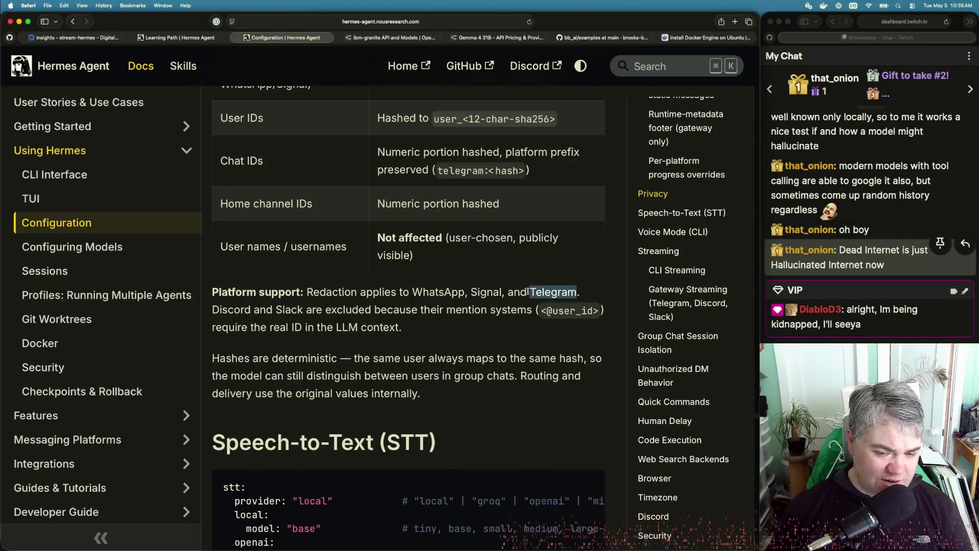
double_click(483, 292)
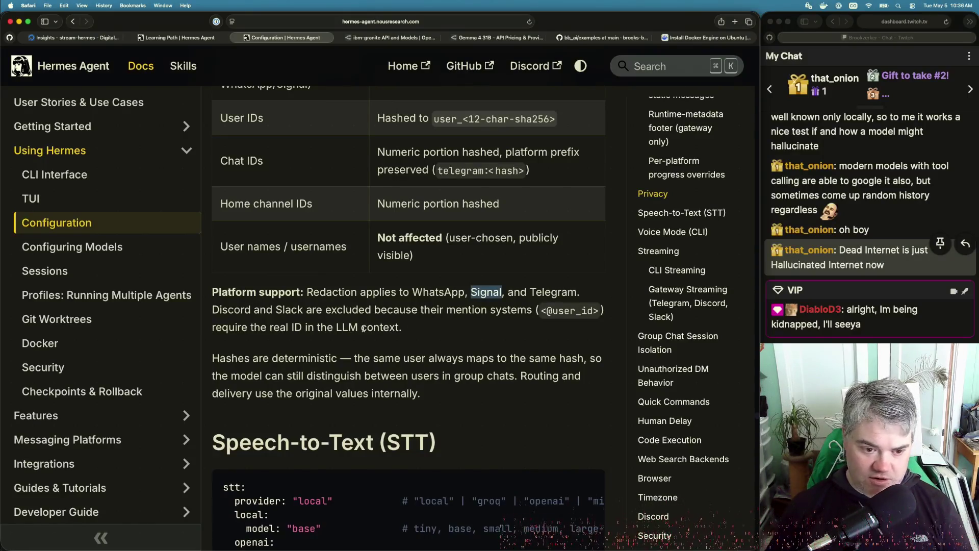
scroll(332, 375, "down", 5)
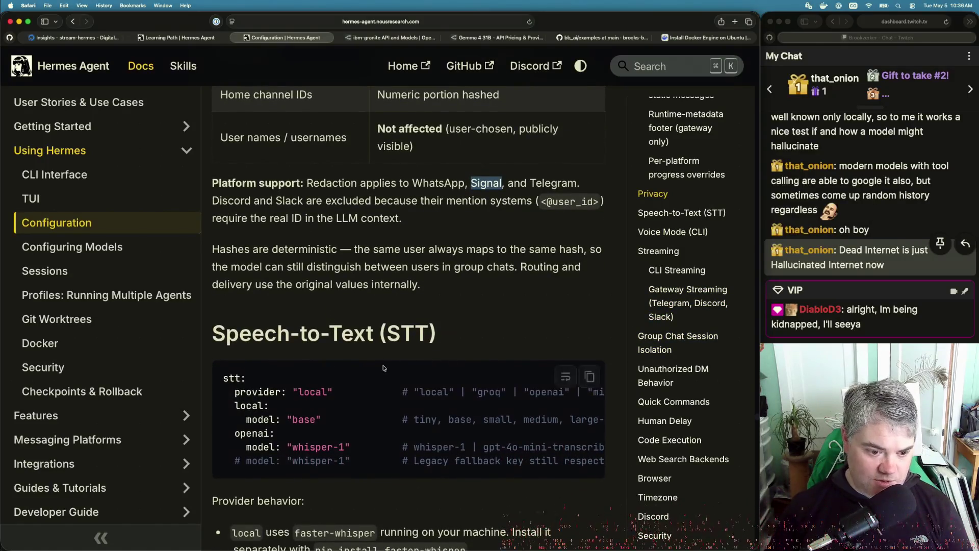
Read the STT provider behavior for local, groq and openai, the fallback order and environment-variable overrides.
scroll(383, 367, "down", 2)
scroll(383, 367, "down", 3)
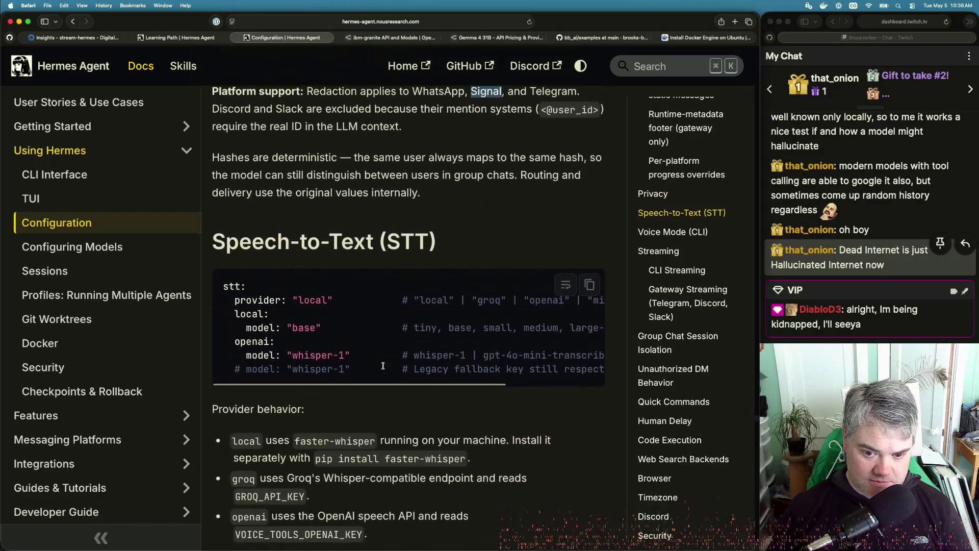
scroll(383, 366, "down", 3)
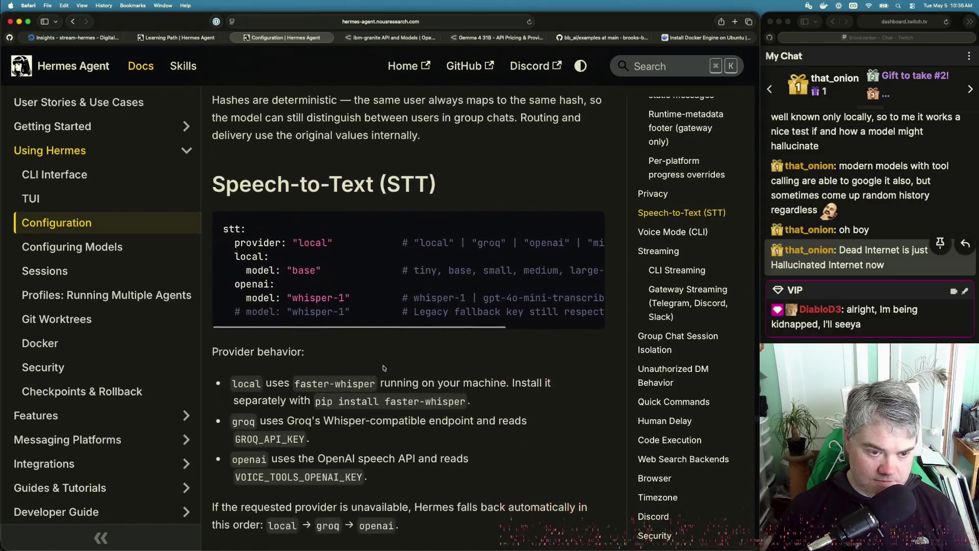
scroll(383, 367, "down", 5)
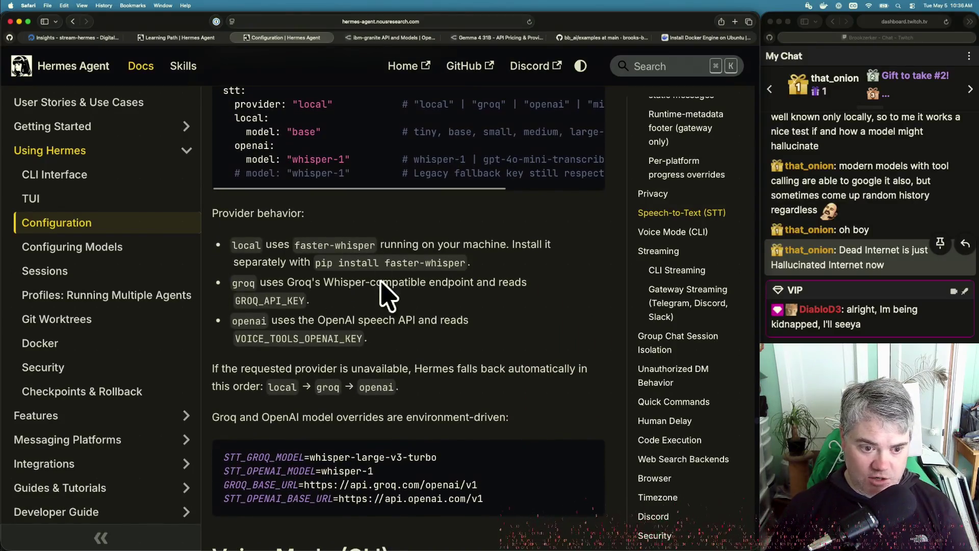
Read the Gateway Streaming settings for Telegram, Discord and Slack, then go to Group Chat Session Isolation.
left_click(660, 254)
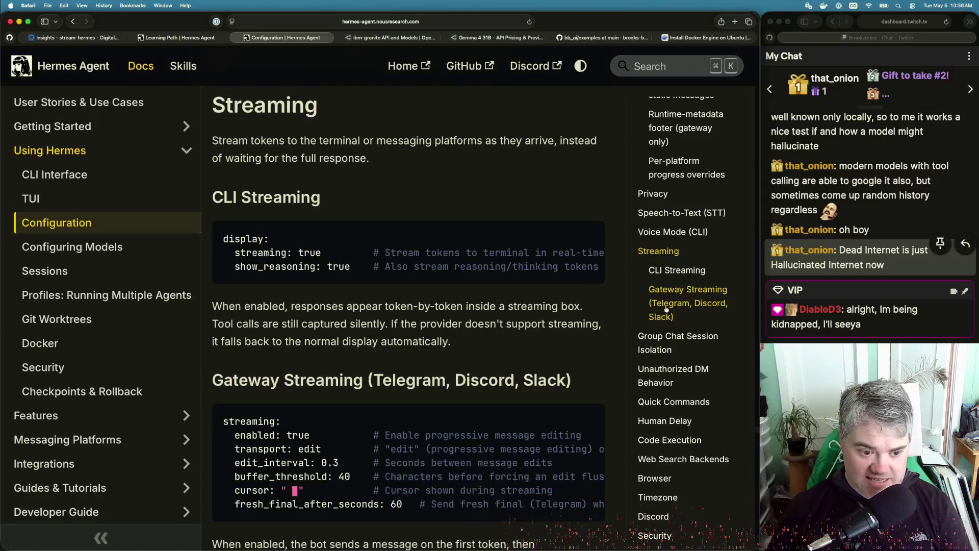
scroll(666, 309, "down", 3)
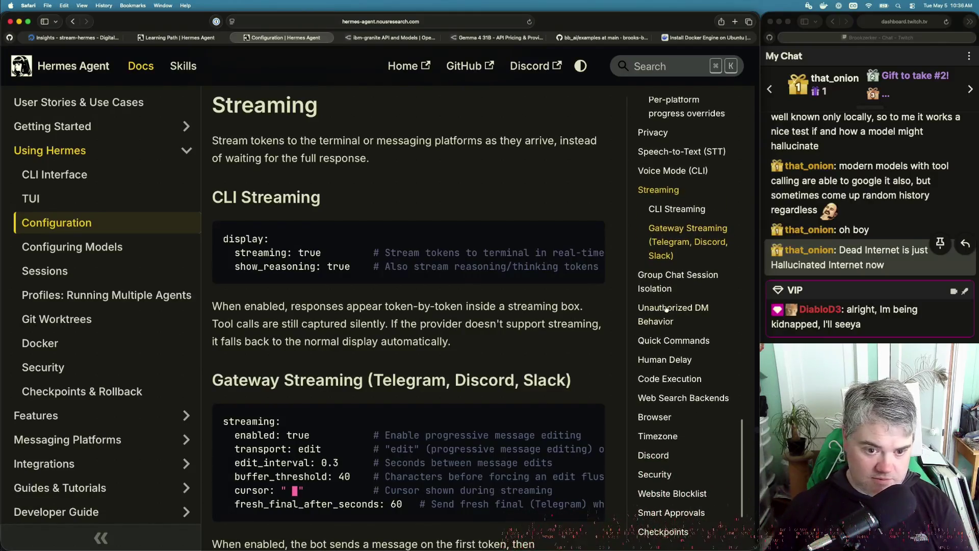
scroll(666, 309, "down", 1)
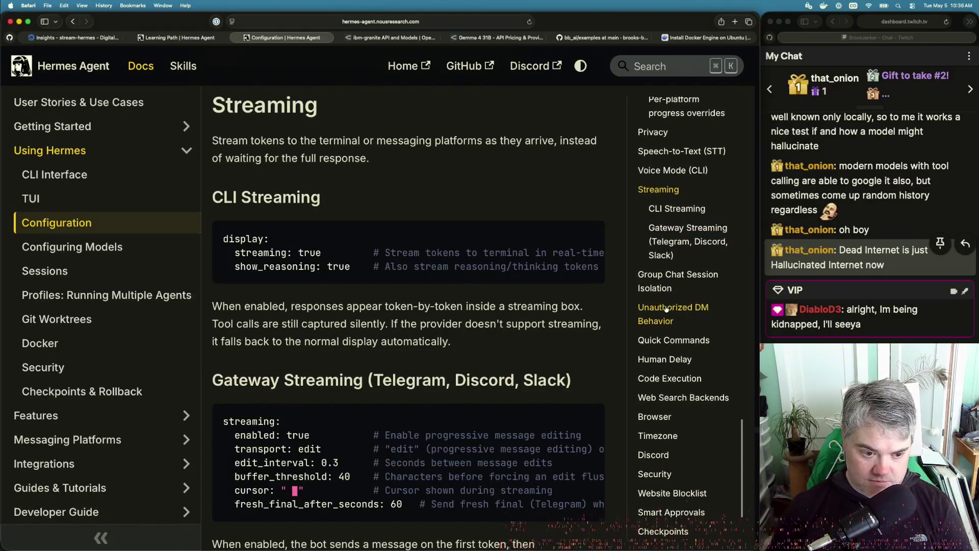
scroll(491, 388, "down", 5)
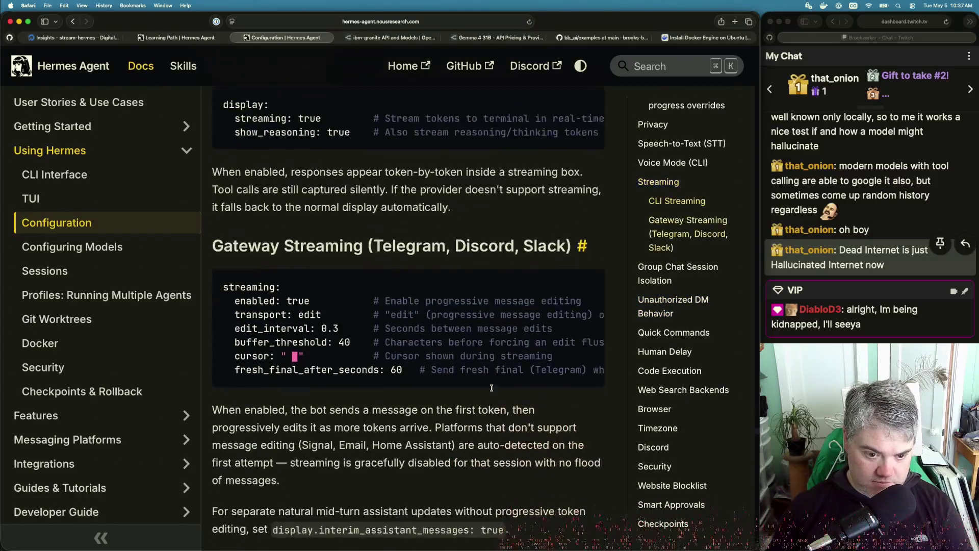
scroll(491, 388, "down", 2)
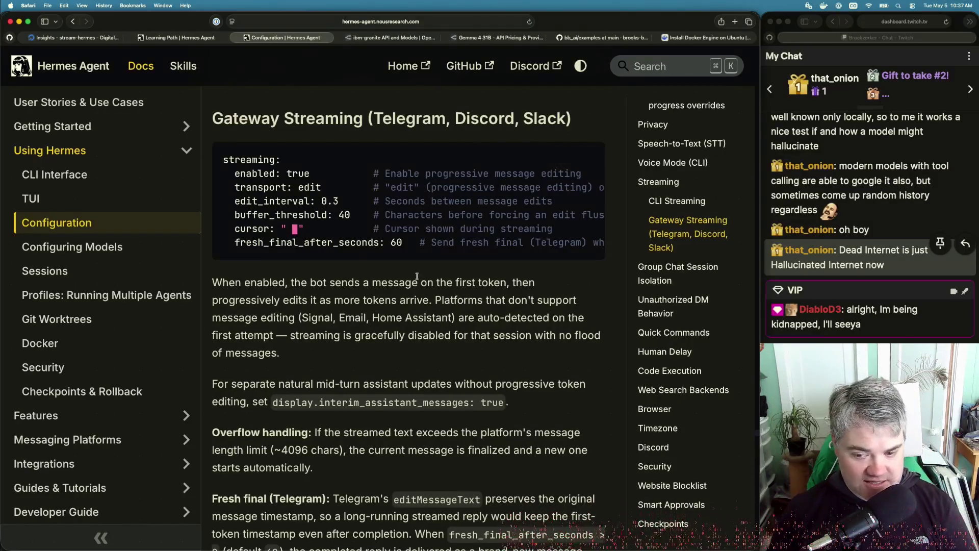
left_click(659, 273)
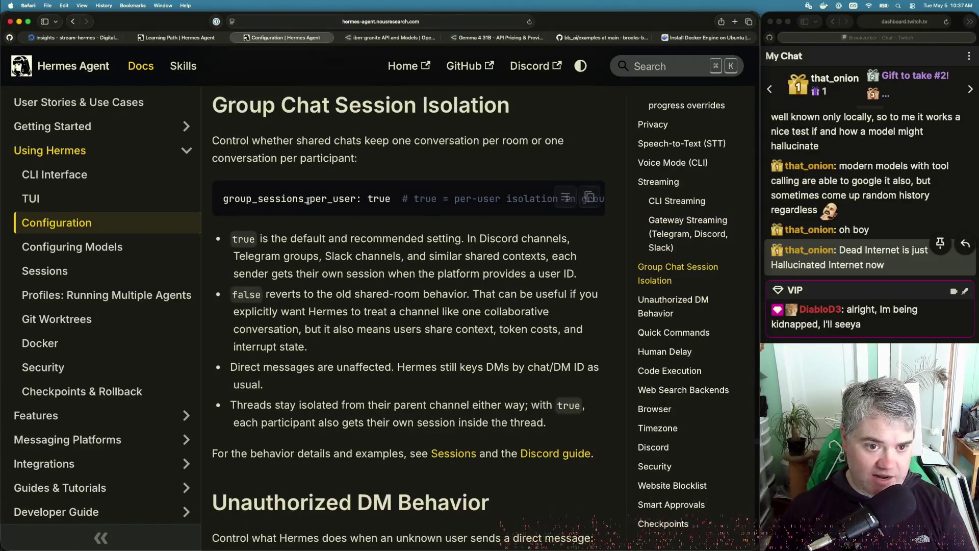
Note the isolation default of true, check Unauthorized DM Behavior, and move on to Quick Commands.
double_click(384, 199)
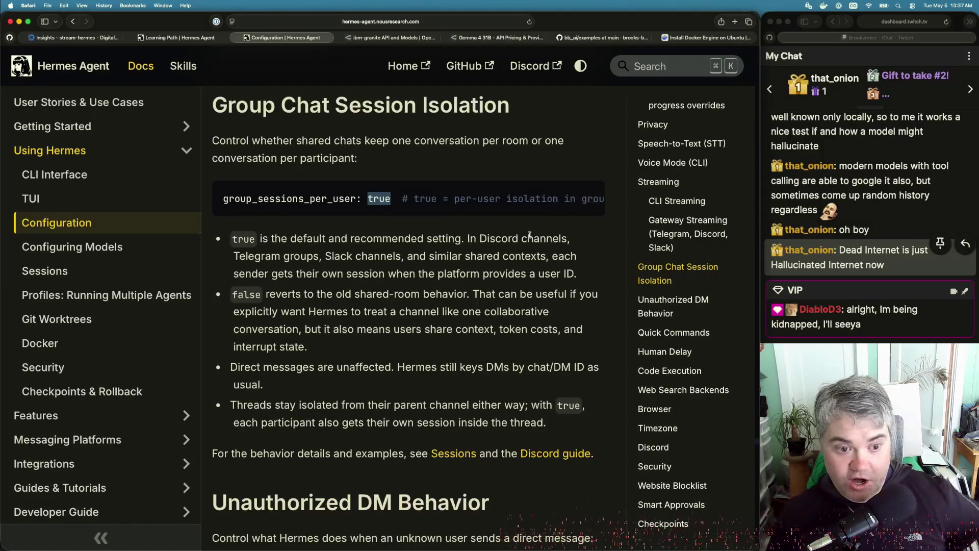
left_click(656, 308)
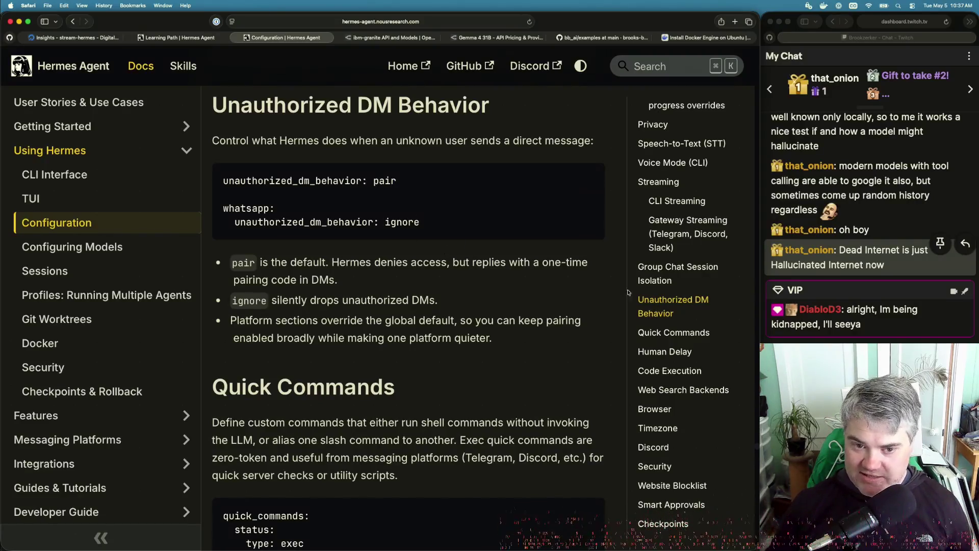
left_click(661, 338)
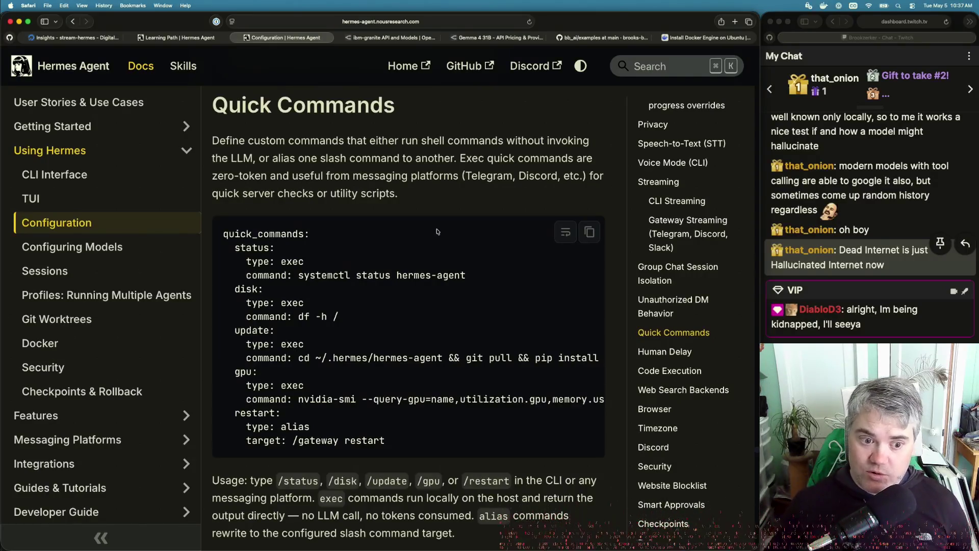
Select and copy the 'df -h /' disk-check command from the quick_commands example.
scroll(343, 320, "down", 2)
scroll(343, 320, "down", 1)
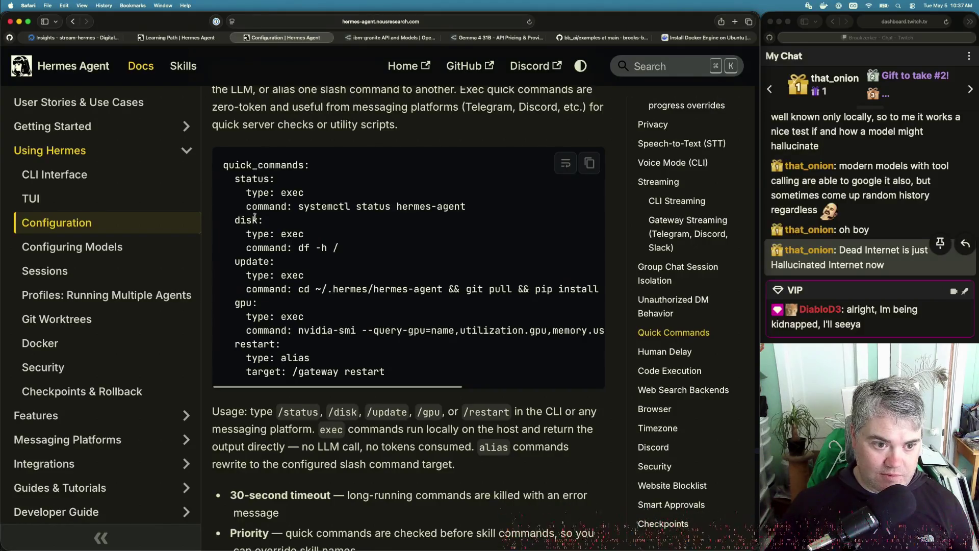
left_click_drag(298, 249, 351, 247)
key("super+c")
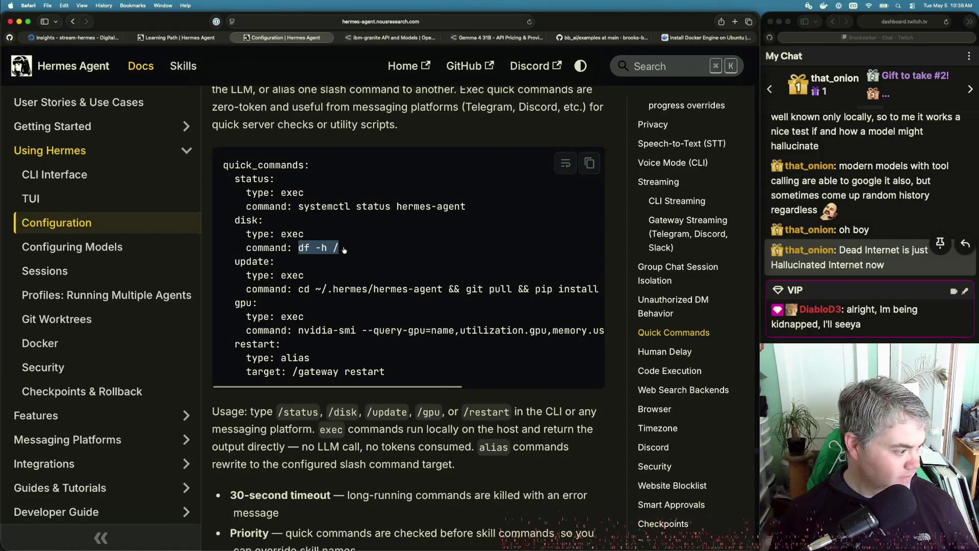
Run 'df -h /' in the Hermes Agent session, showing 36 GB free of 48 GB, then return to the docs.
key("super+Tab")
key("super+v")
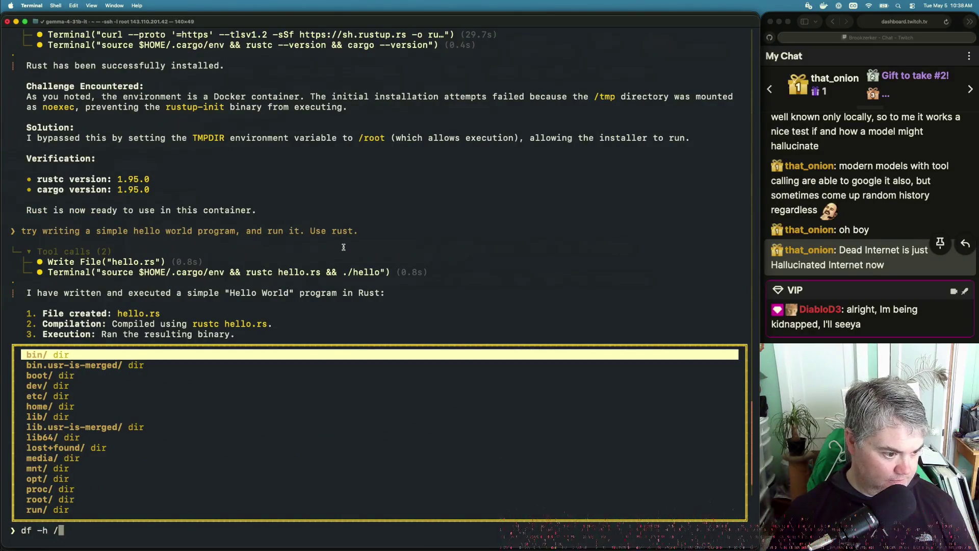
key("Tab")
key("BackSpace")
key("BackSpace")
key("BackSpace")
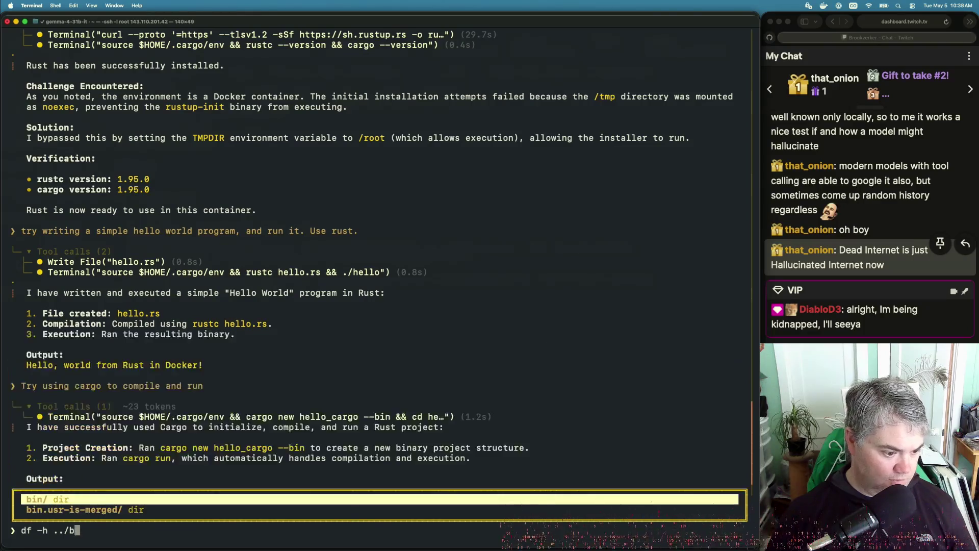
type(".")
key("BackSpace")
type("/")
key("Return")
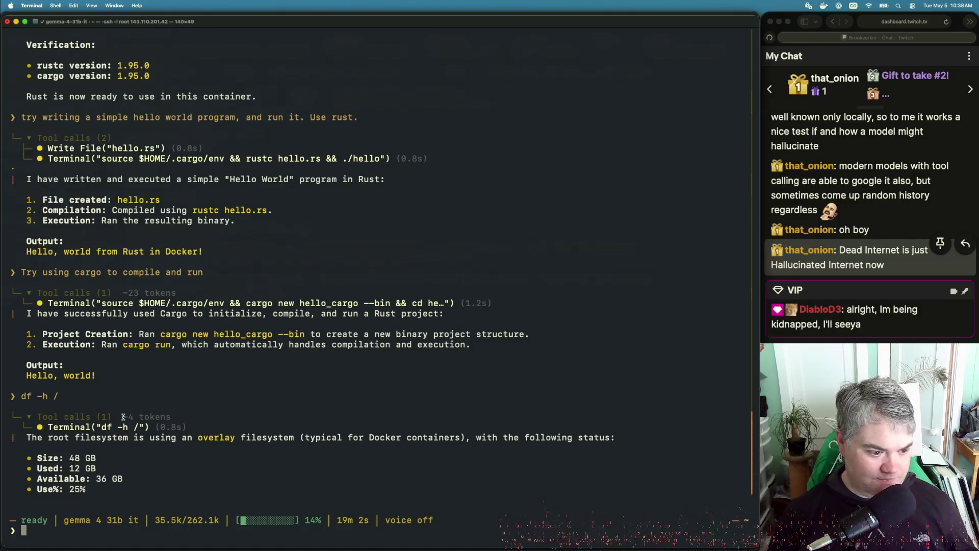
key("super+Tab")
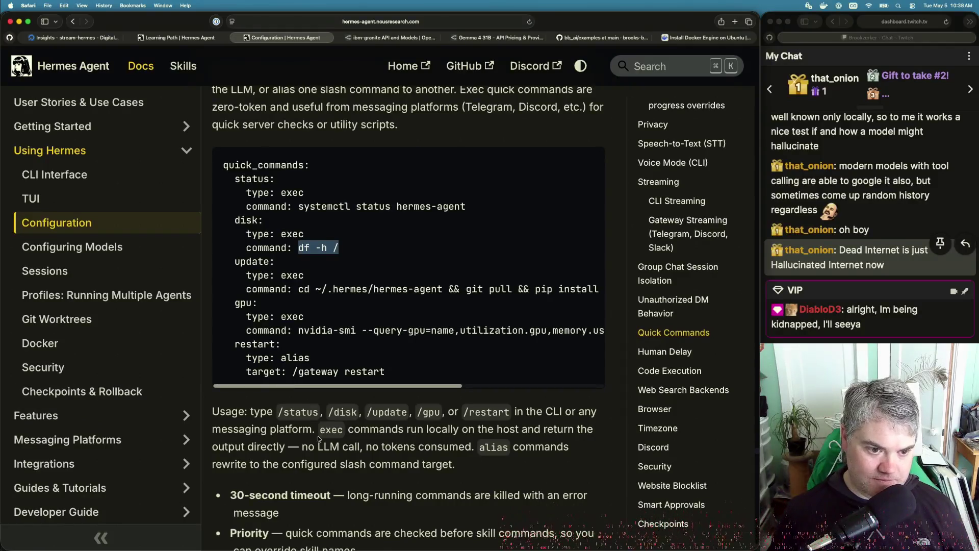
Scroll past Quick Commands and Human Delay to Code Execution (mode project, timeout 300, max_tool_calls 50).
scroll(318, 439, "down", 6)
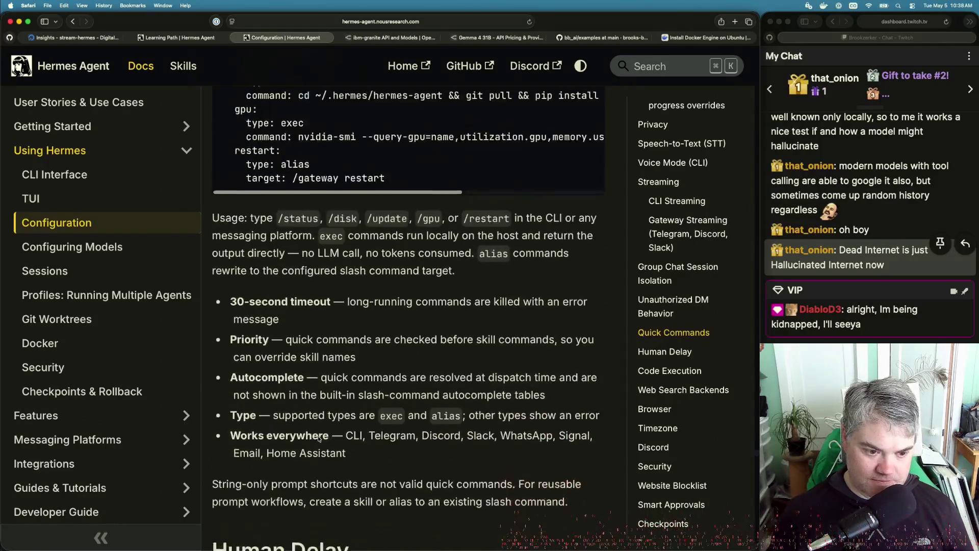
scroll(318, 438, "down", 3)
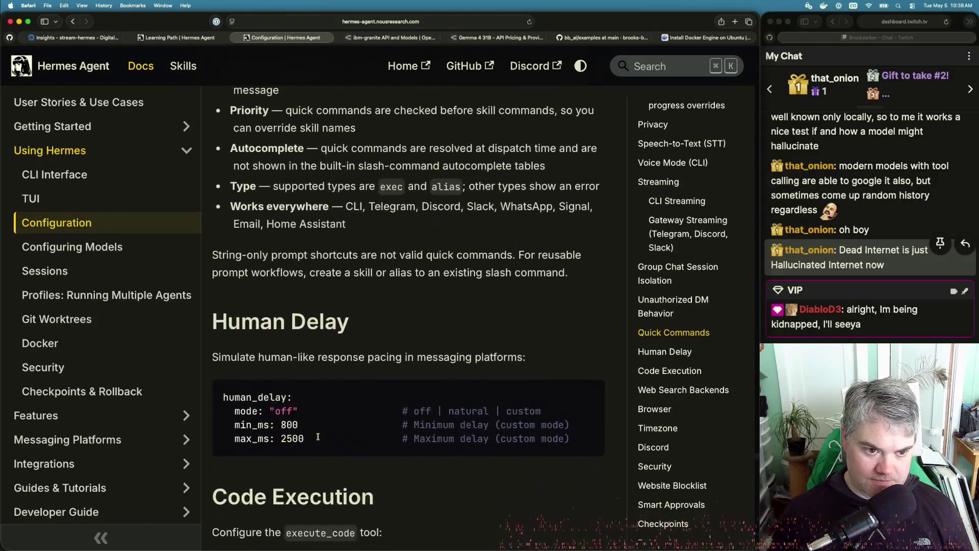
scroll(317, 436, "down", 5)
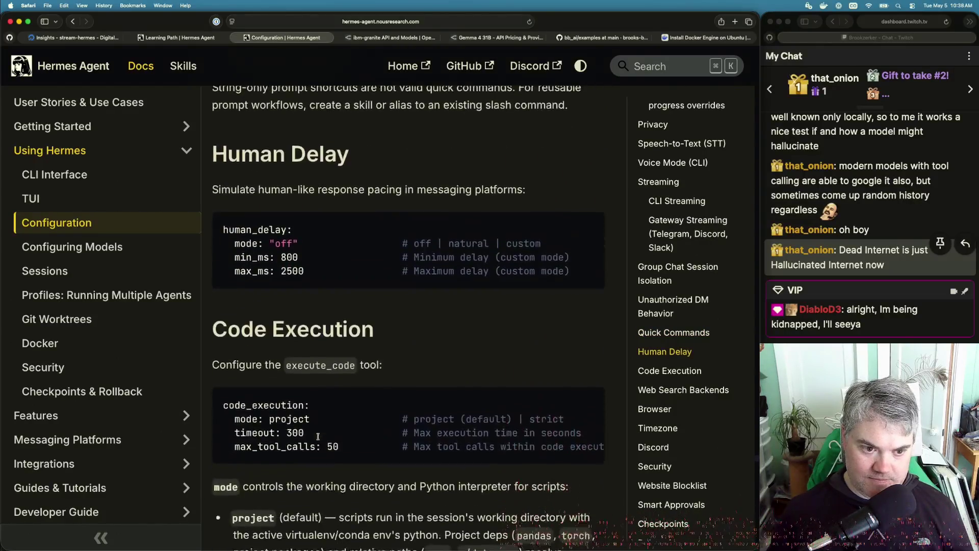
scroll(318, 436, "up", 1)
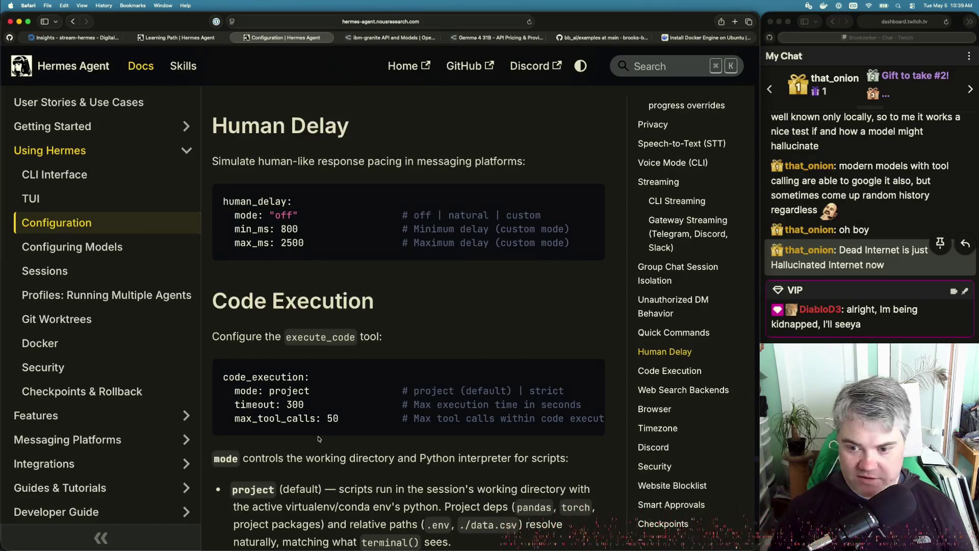
scroll(499, 378, "down", 5)
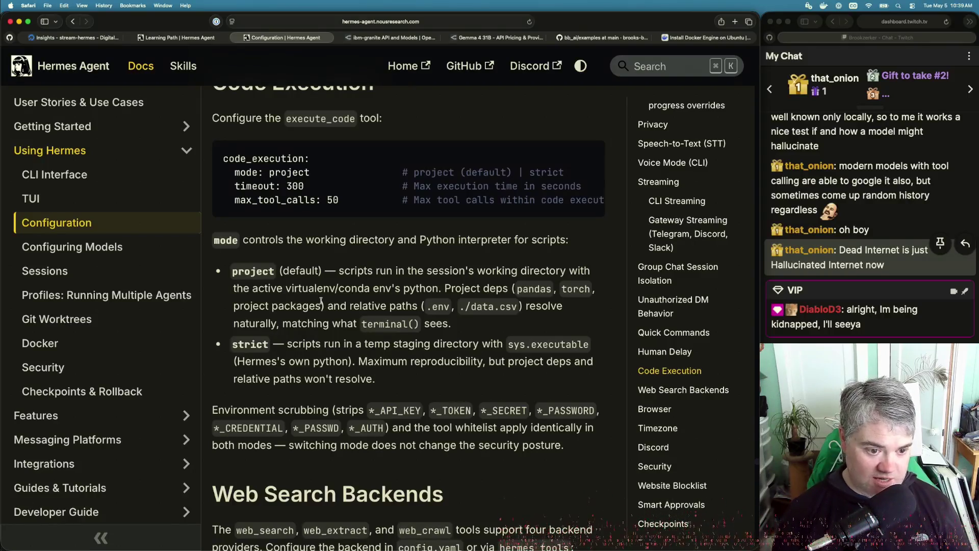
Scroll to Web Search Backends and pick out Firecrawl in the backends table.
scroll(335, 341, "down", 6)
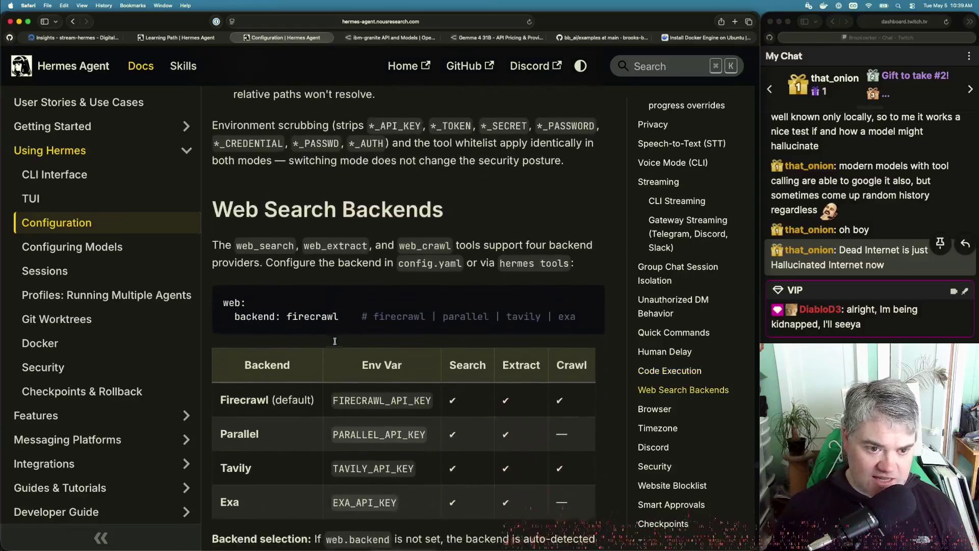
scroll(334, 341, "down", 2)
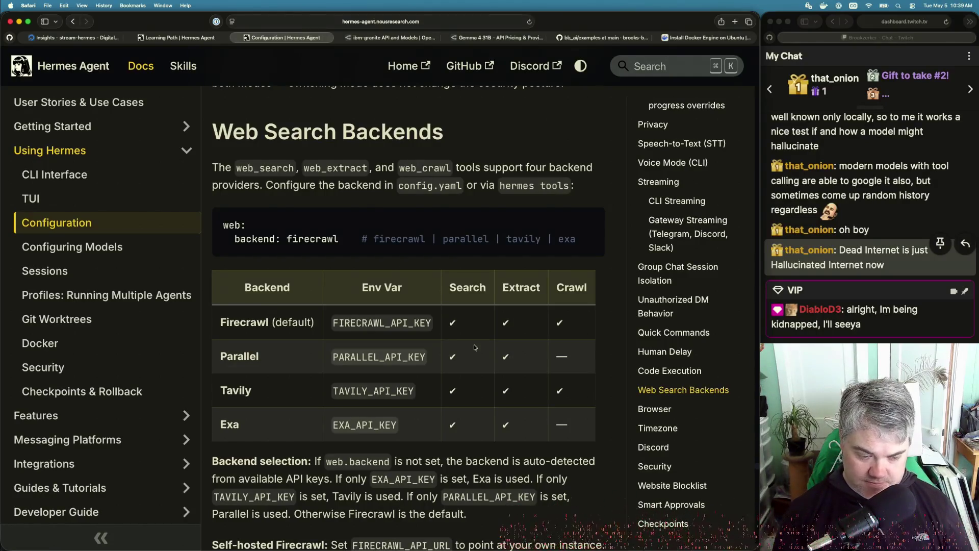
scroll(473, 344, "down", 5)
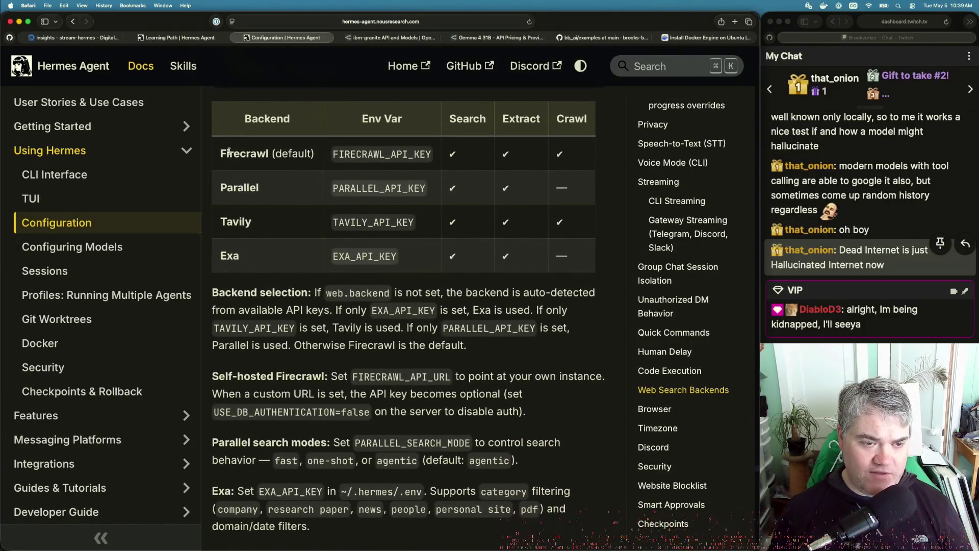
double_click(237, 153)
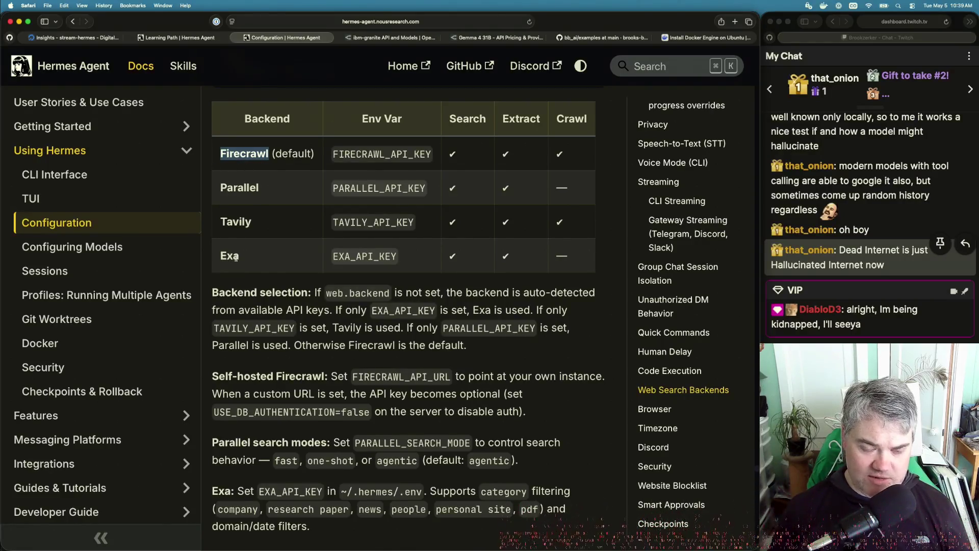
Read the Parallel, Tavily and Exa backend notes and API keys, then go back to Terminal.
scroll(344, 320, "down", 2)
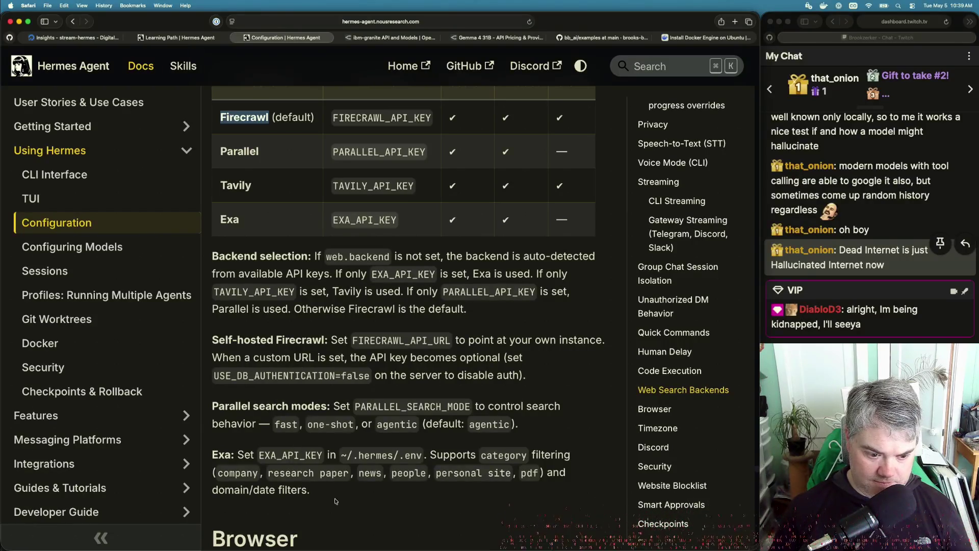
scroll(336, 501, "down", 5)
scroll(335, 501, "up", 5)
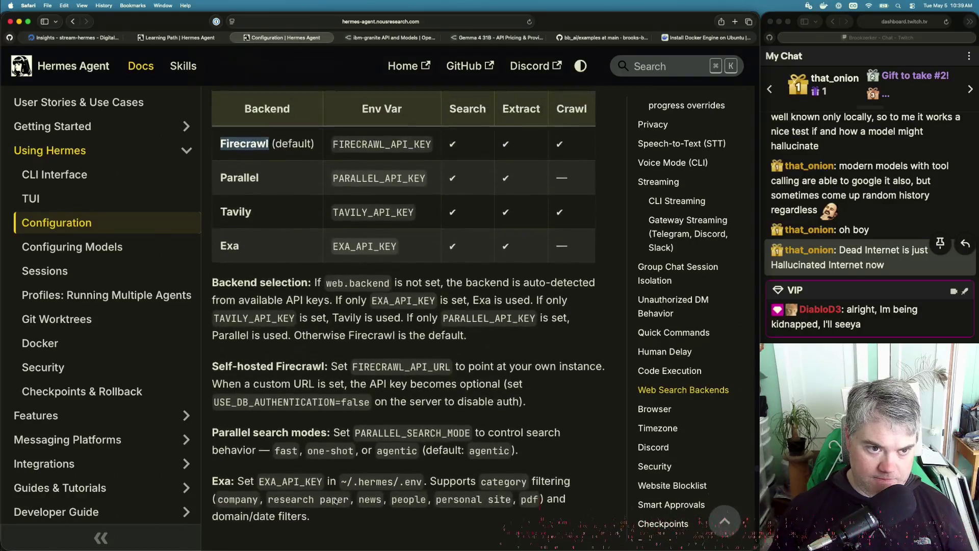
scroll(336, 501, "down", 2)
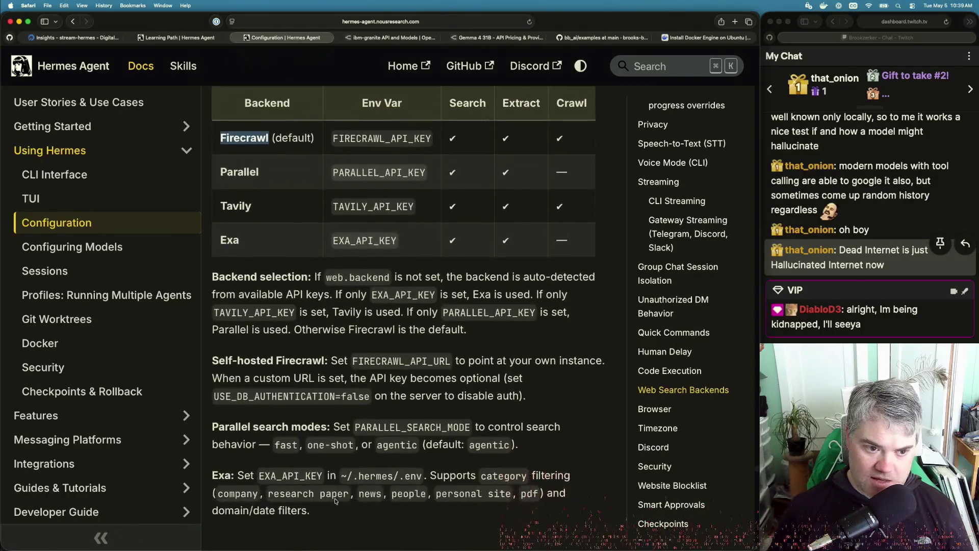
scroll(336, 501, "down", 1)
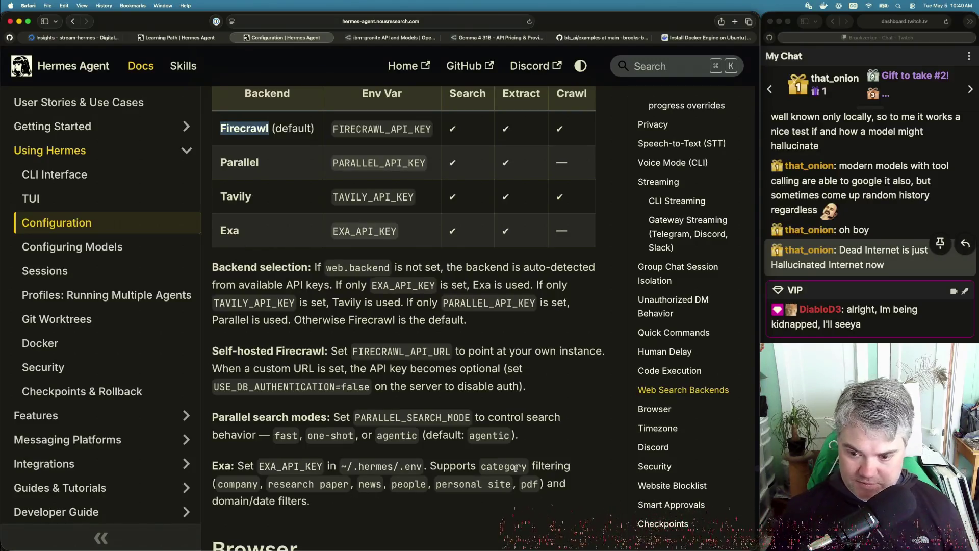
scroll(410, 369, "up", 1)
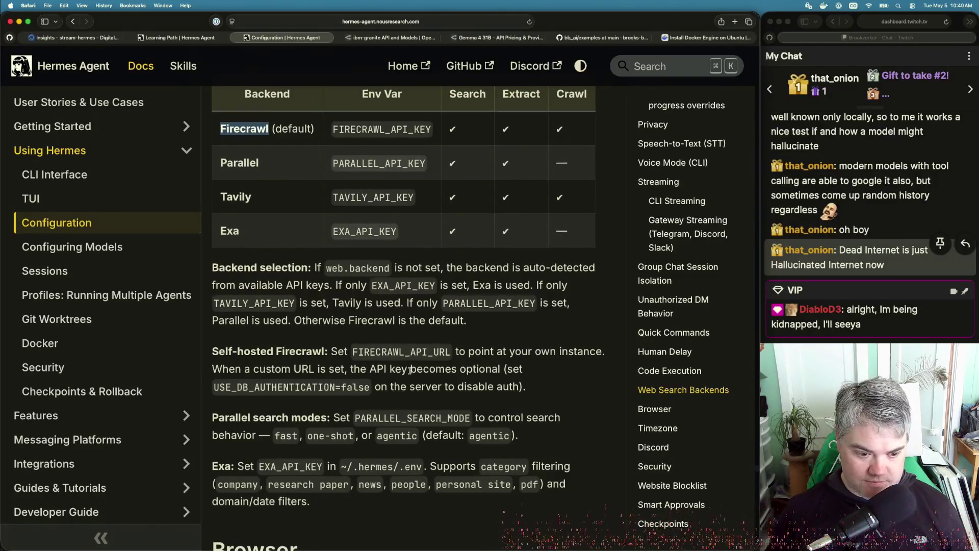
key("super+Tab")
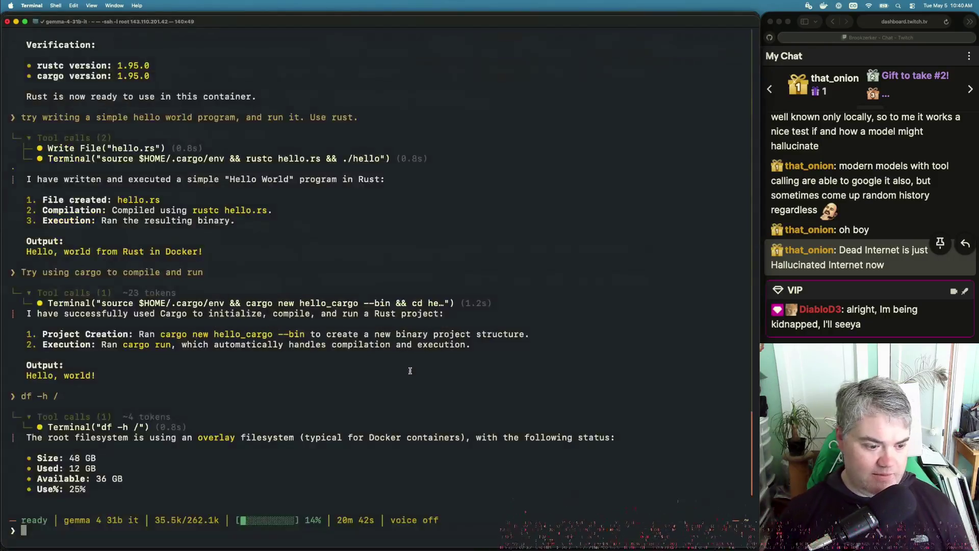
Clear the draft message and run /new, confirming 'Yes, start a new session'.
type("Can")
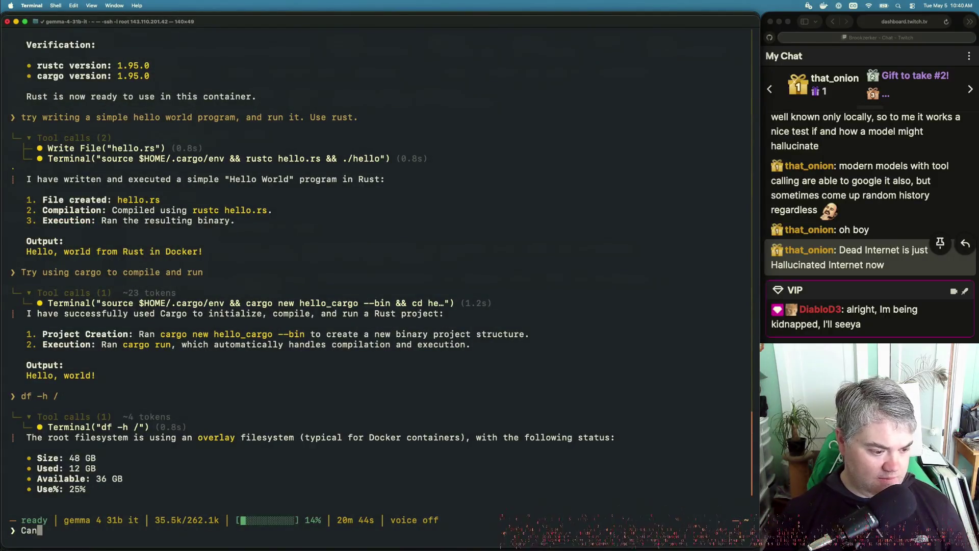
key("BackSpace")
key("BackSpace")
key("BackSpace")
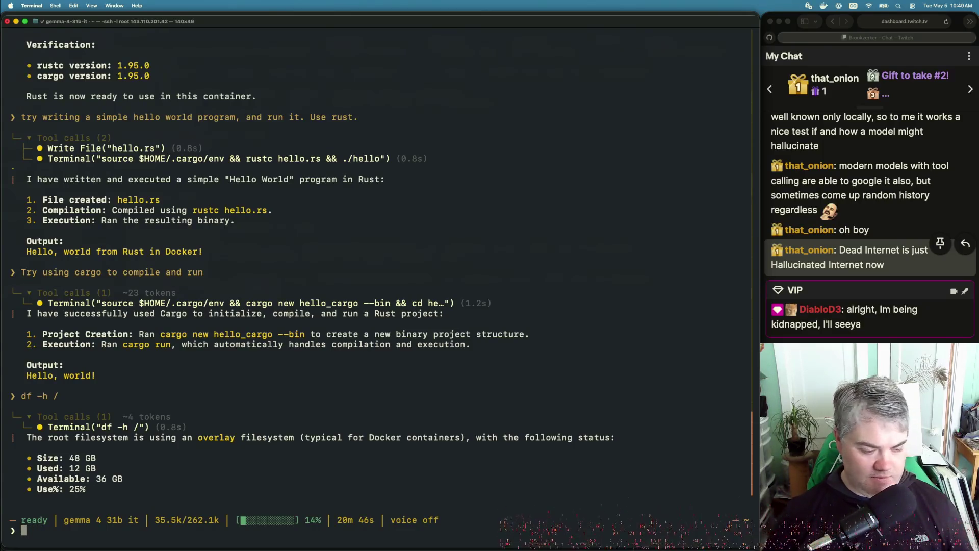
type("/")
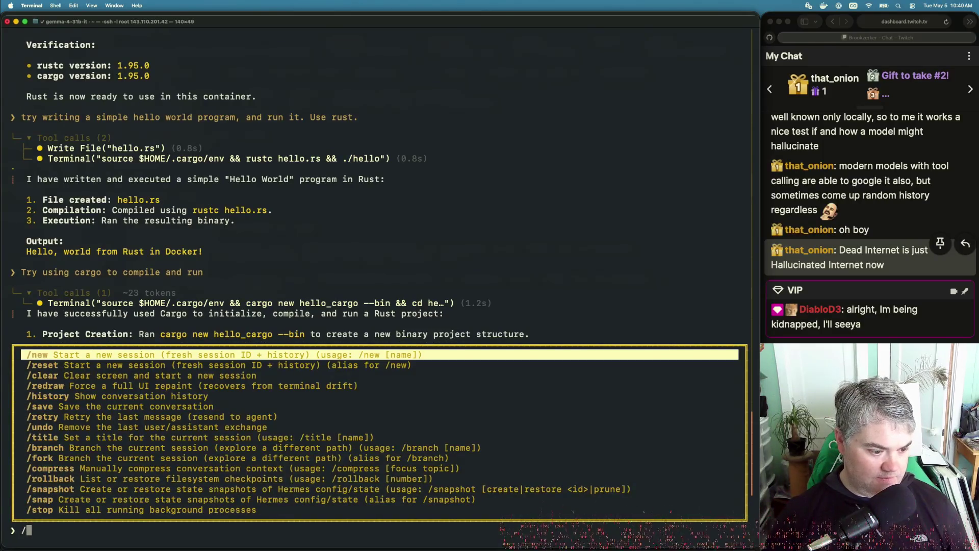
key("Return")
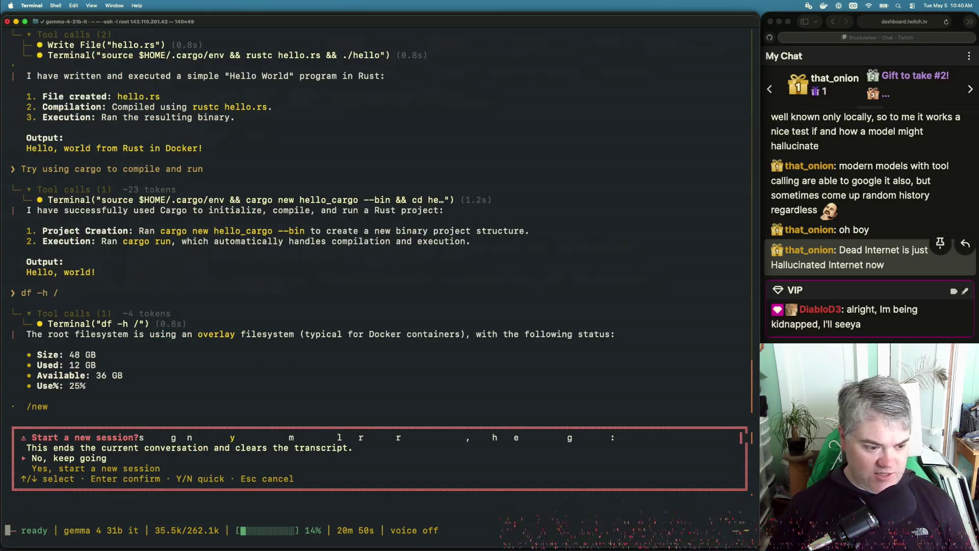
key("Down")
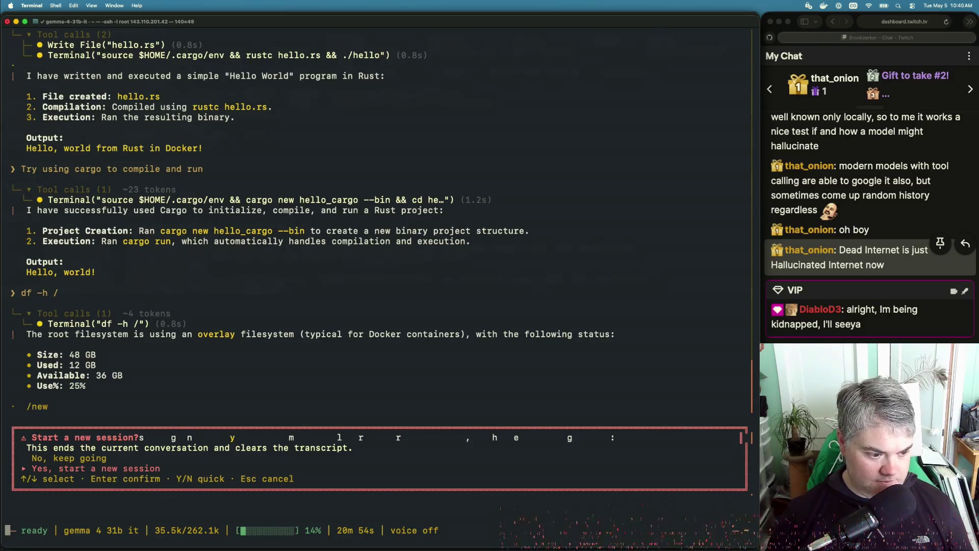
key("Return")
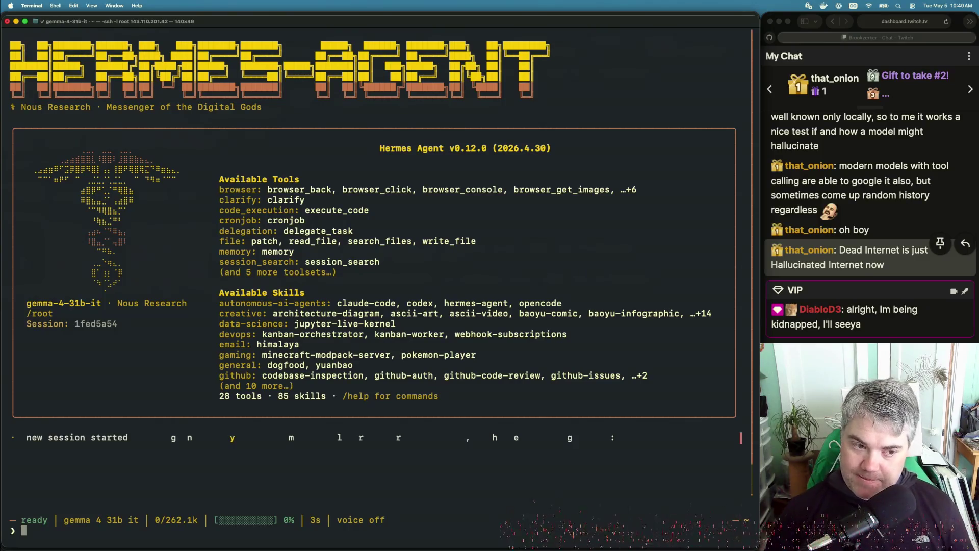
Ask the agent to check its configuration, skills and docs for setting up Brave search.
type("I")
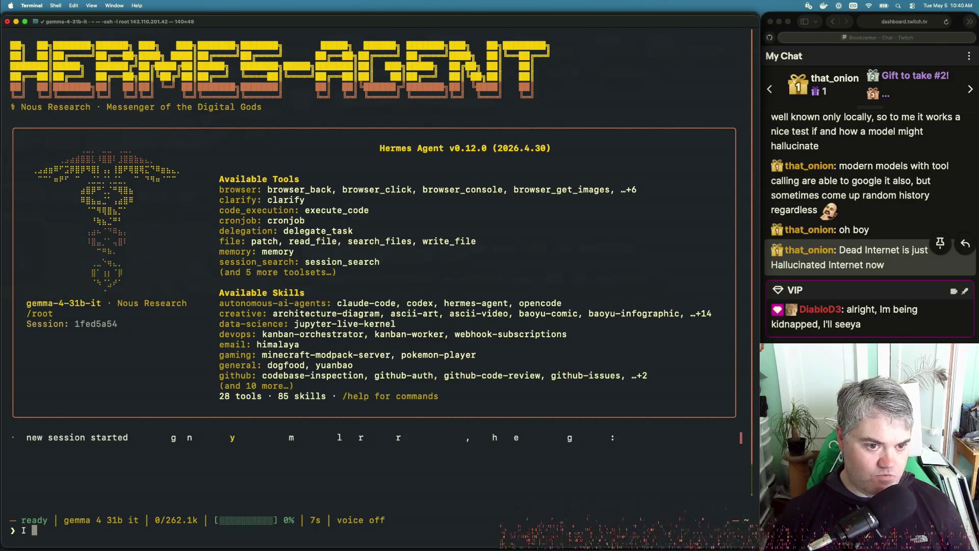
type("want to set up brave web ser")
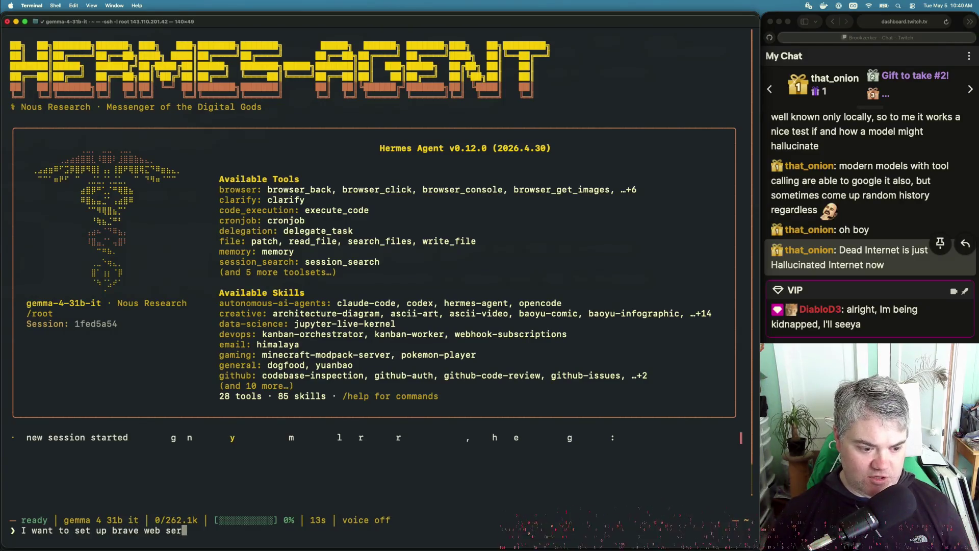
type("ach instea d")
key("BackSpace")
key("BackSpace")
type("d of the ")
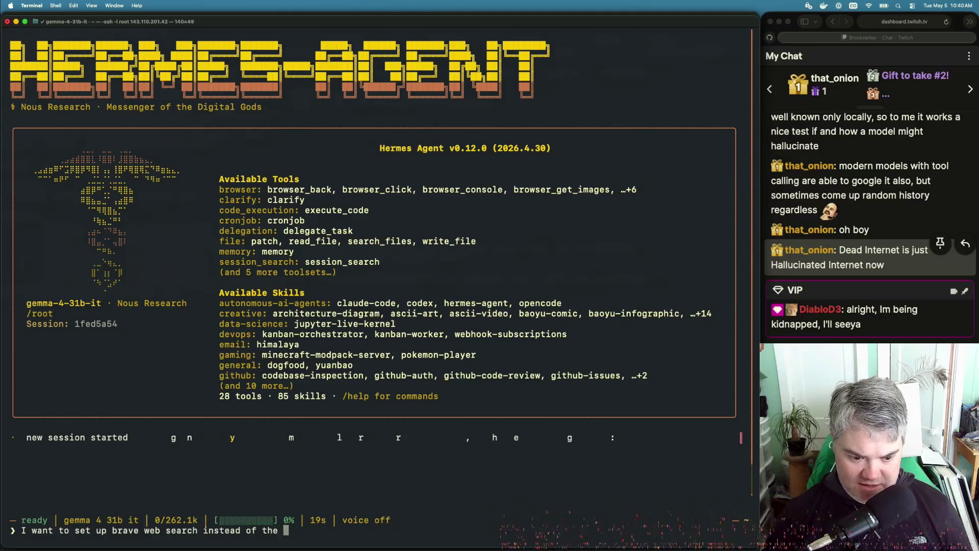
type("web search tools you have access to. Please check you")
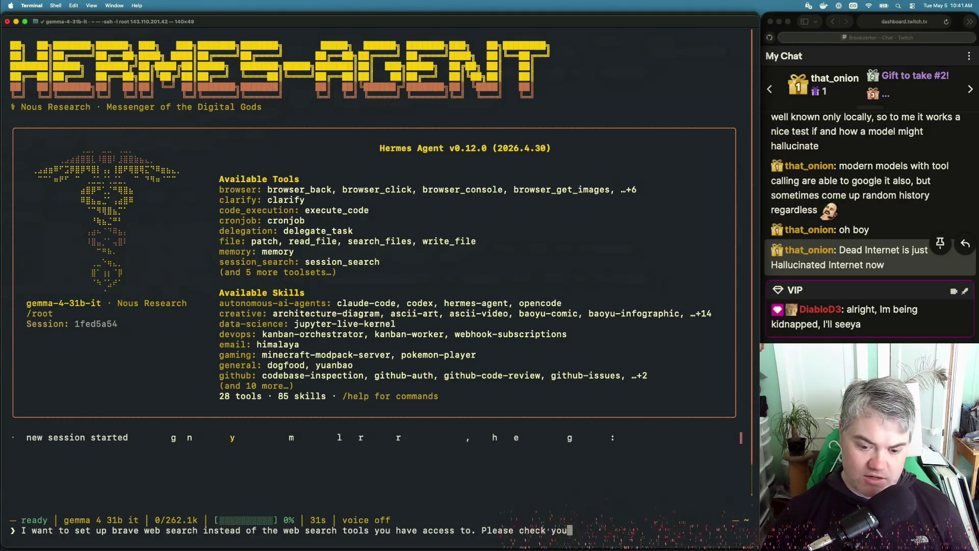
type("r configuration, and s")
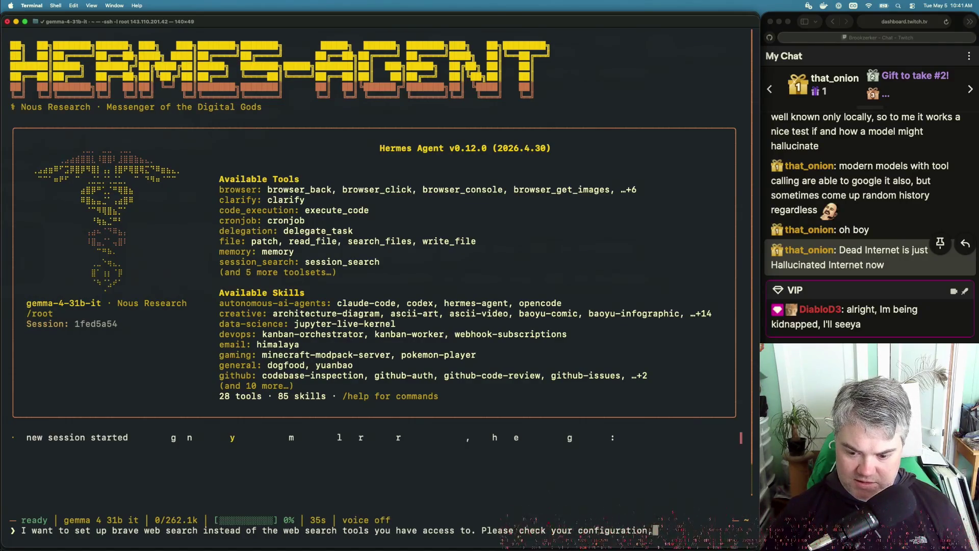
type("kills,")
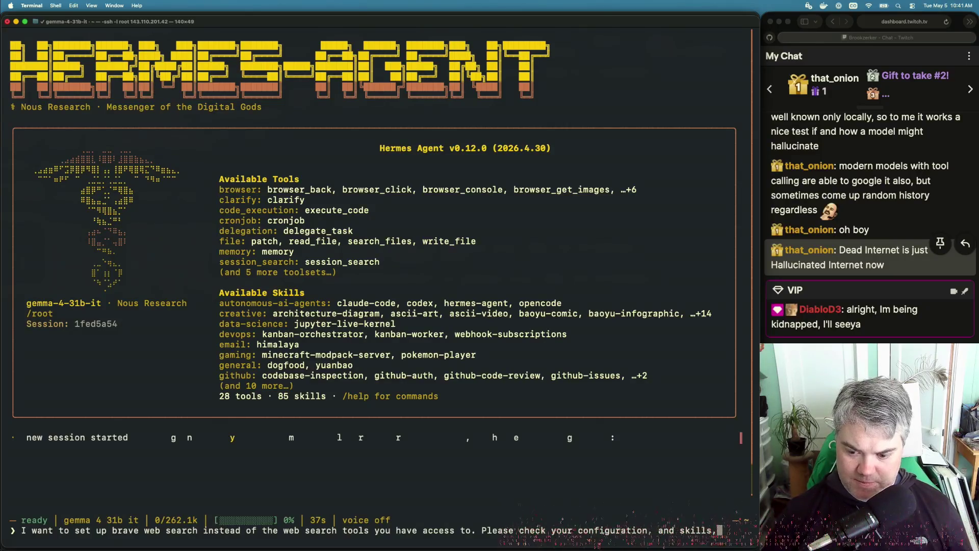
type(" and docs ")
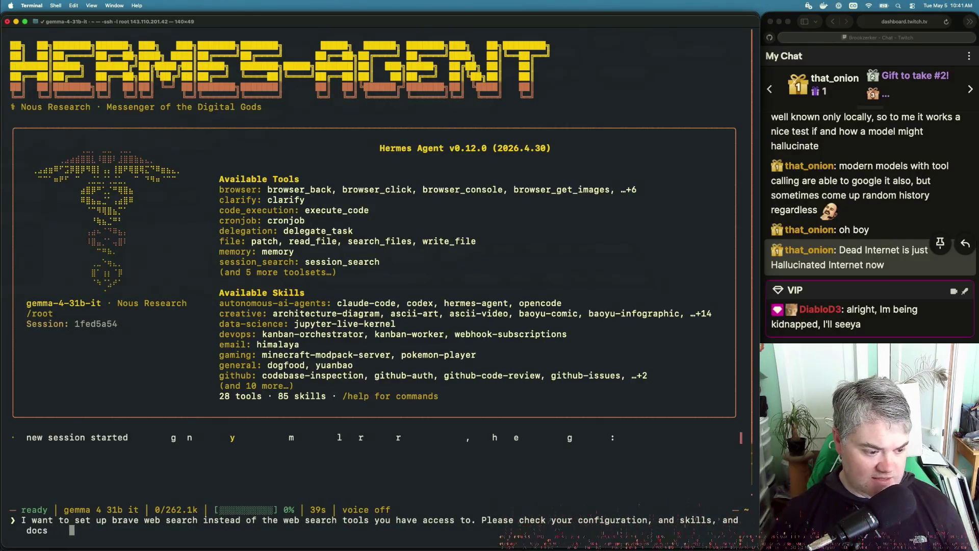
type("to ")
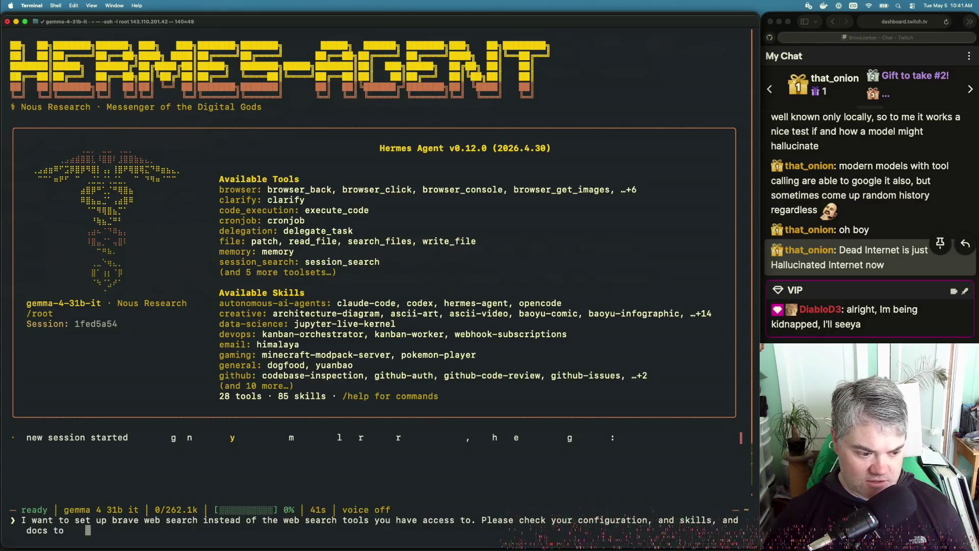
type("find out ho")
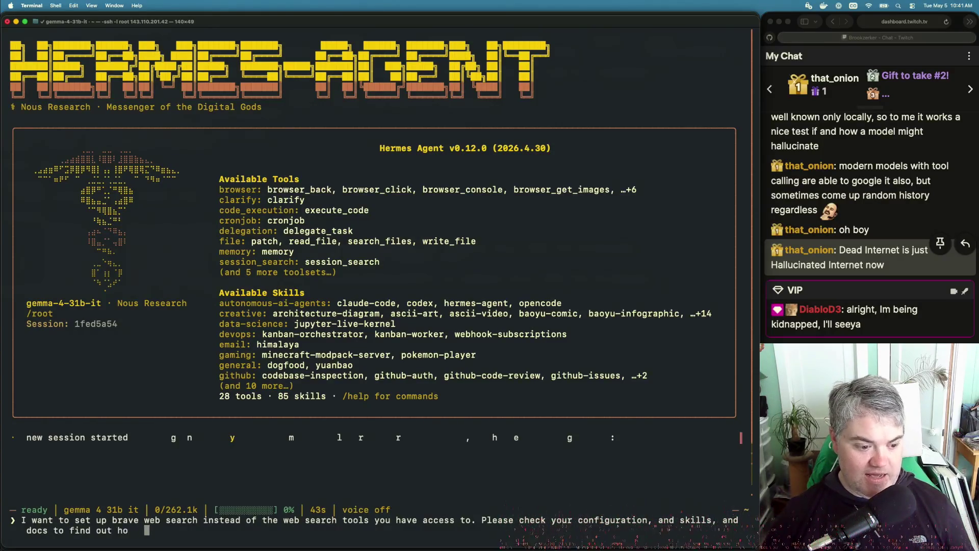
type("w I can se")
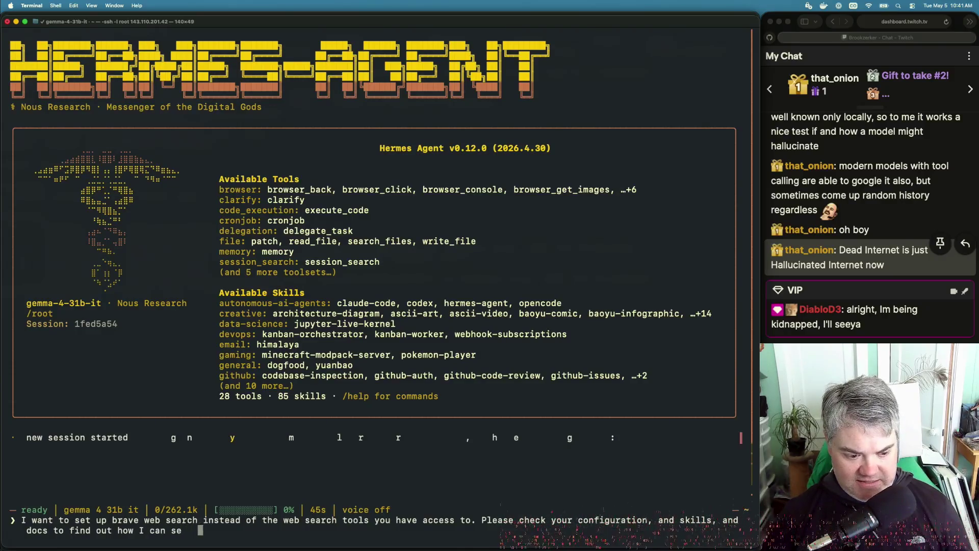
type("t up brave se")
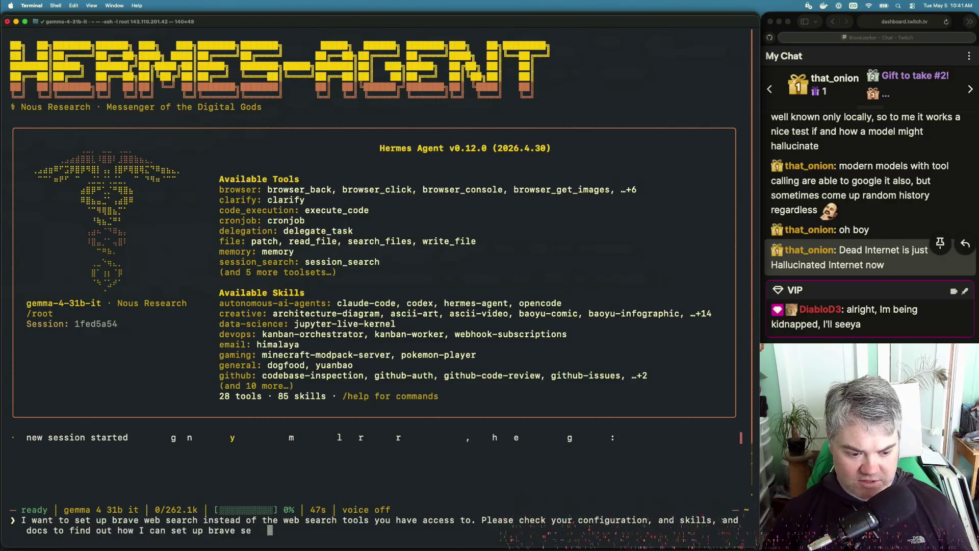
type("arch i")
type("nstea")
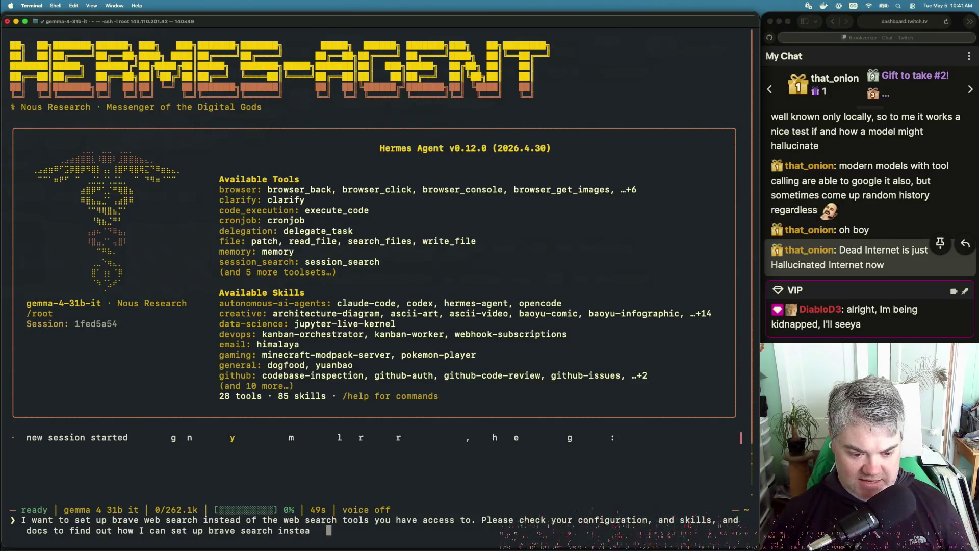
type("d.")
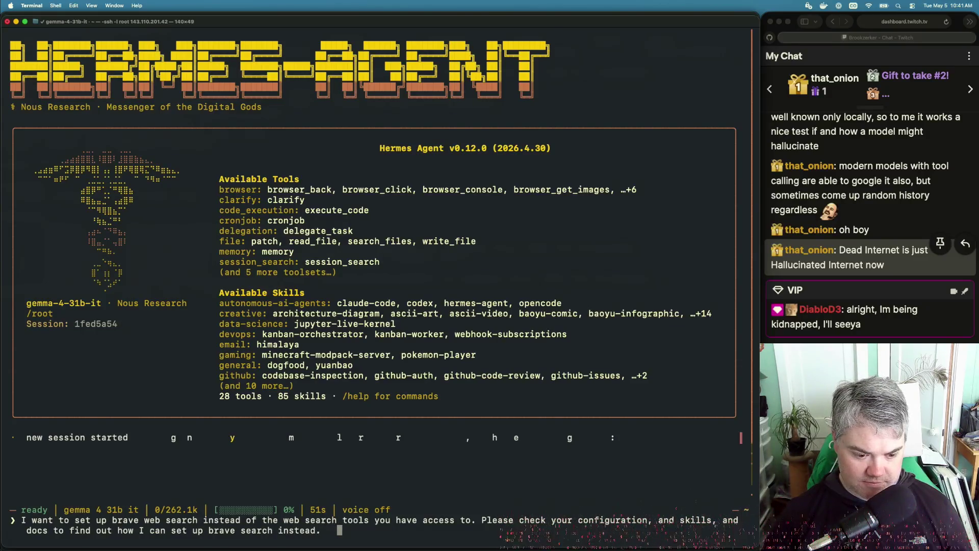
key("Return")
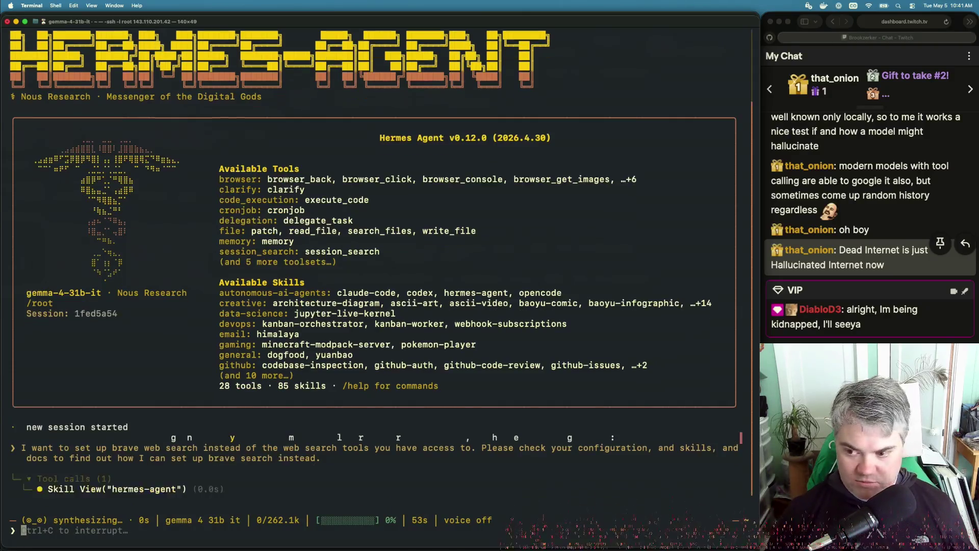
Watch the agent's config checks in Terminal, then return to the Web Search Backends docs.
key("super+Tab")
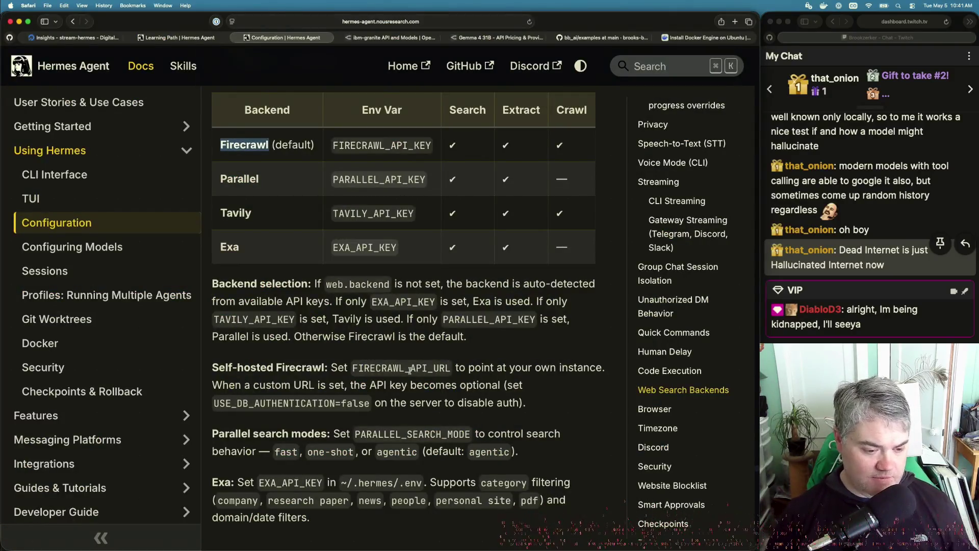
key("super+Tab")
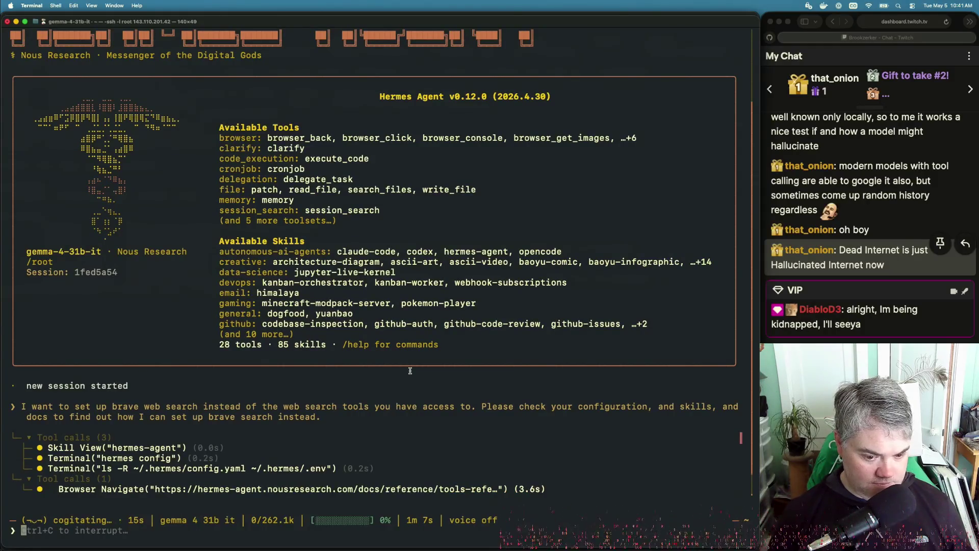
key("super+Tab")
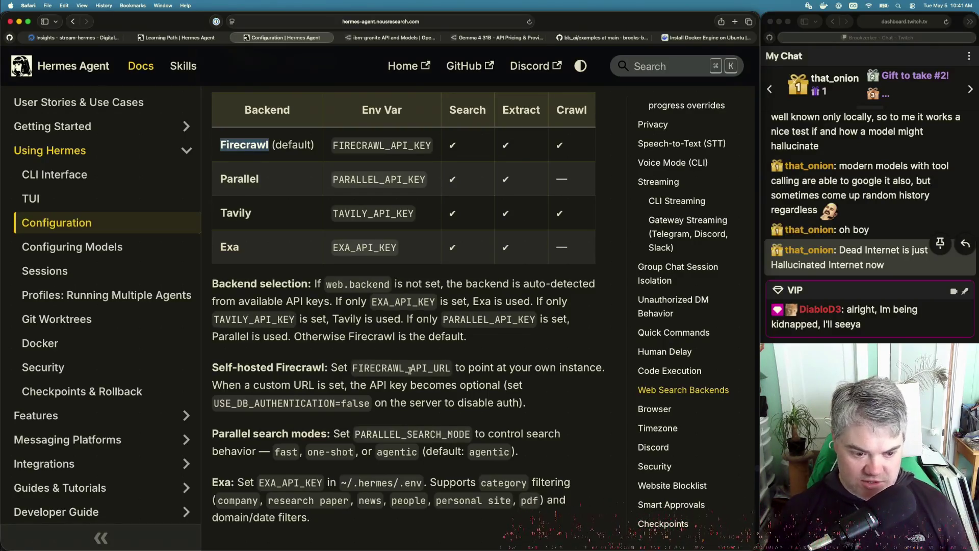
Read from Browser and Timezone through Discord to Security's tirith_enabled, tirith_timeout 5 and tirith_fail_open settings.
scroll(409, 431, "down", 5)
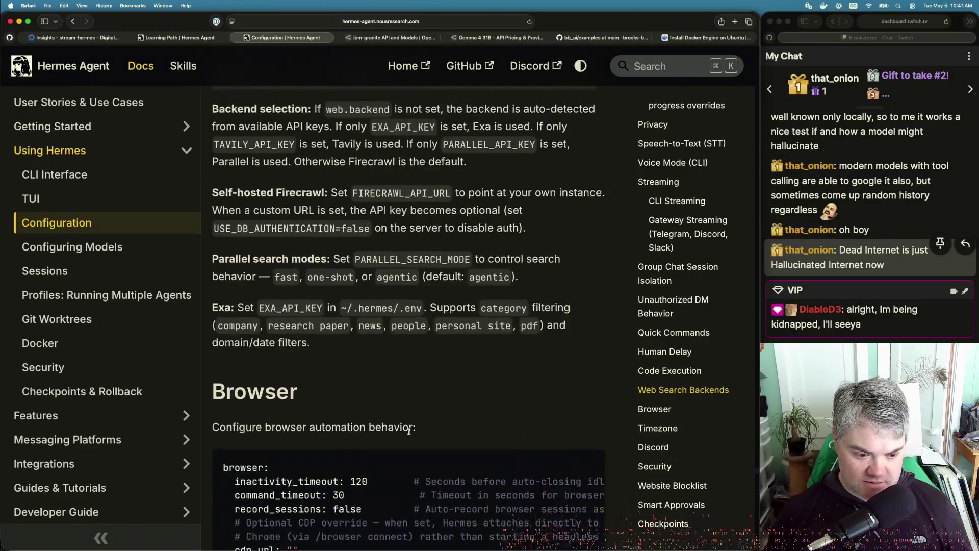
scroll(409, 431, "down", 4)
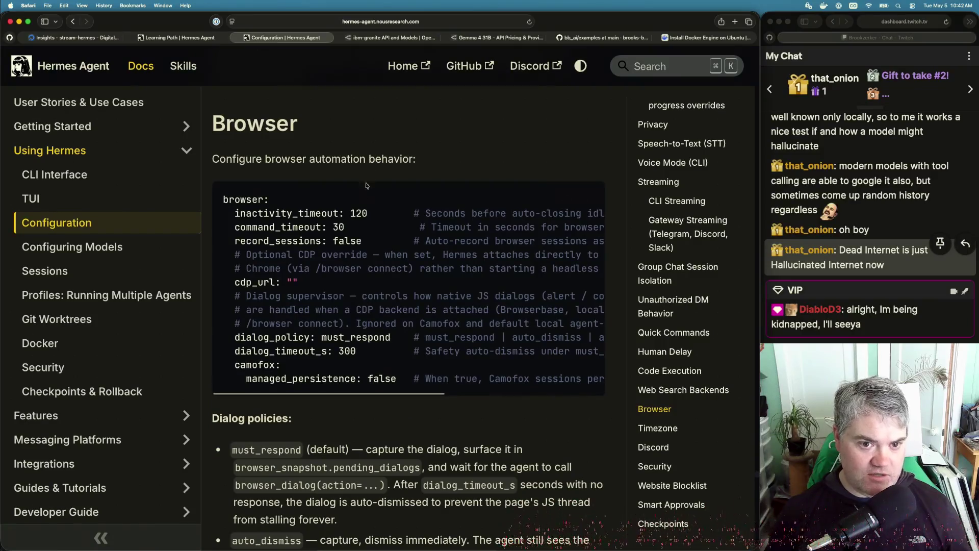
scroll(673, 408, "down", 2)
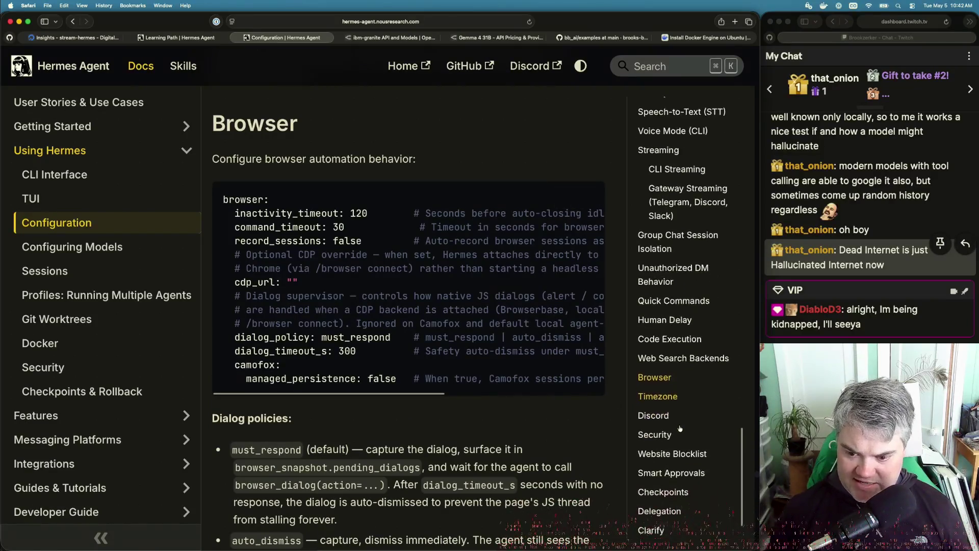
left_click(658, 372)
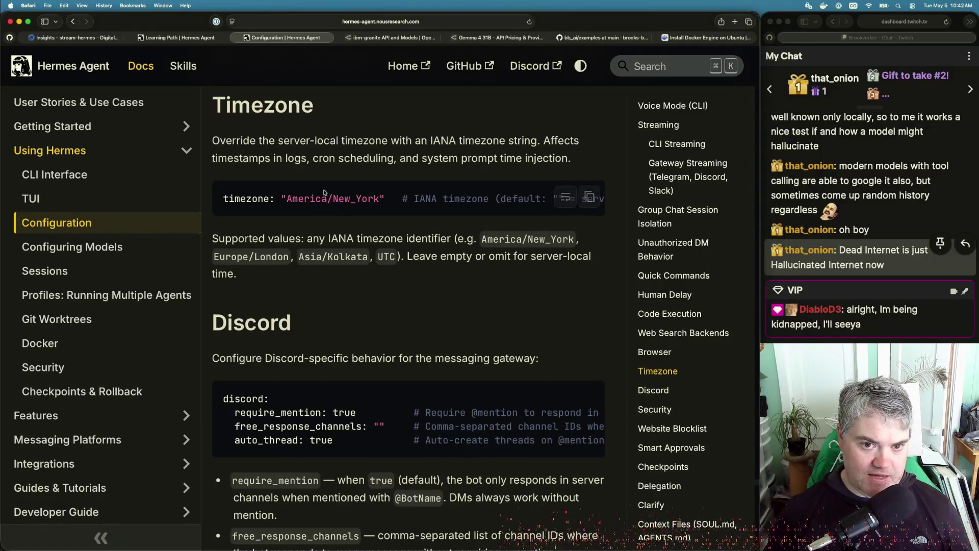
scroll(545, 358, "down", 3)
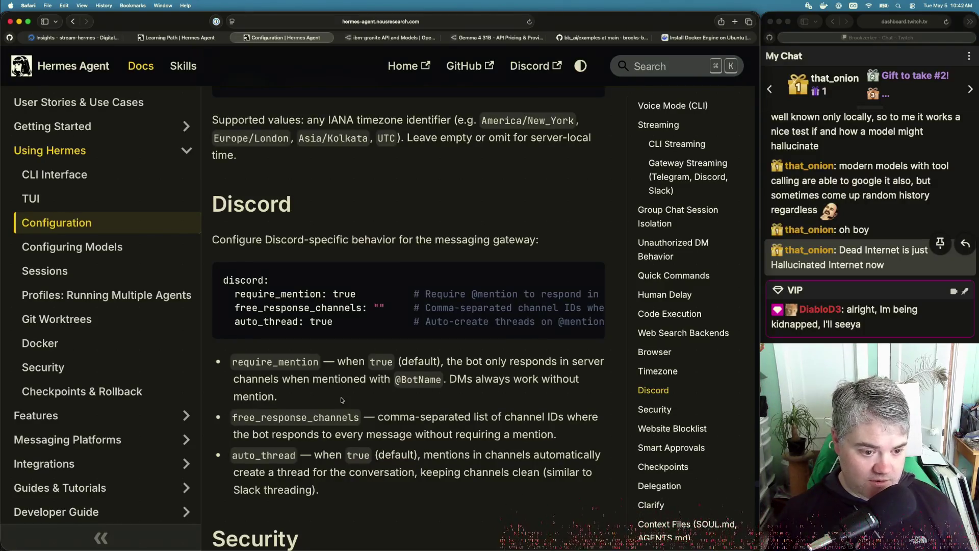
scroll(353, 452, "down", 3)
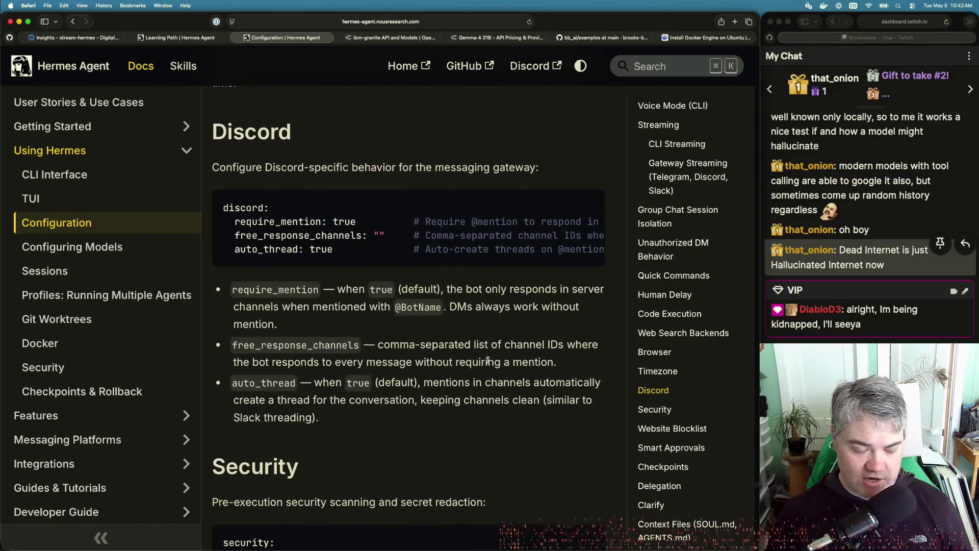
scroll(453, 459, "down", 5)
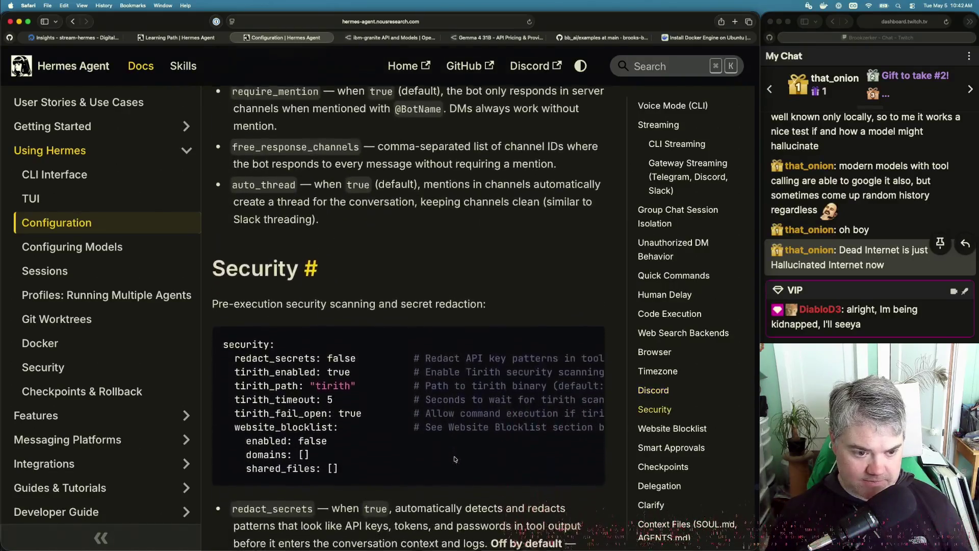
scroll(454, 458, "down", 2)
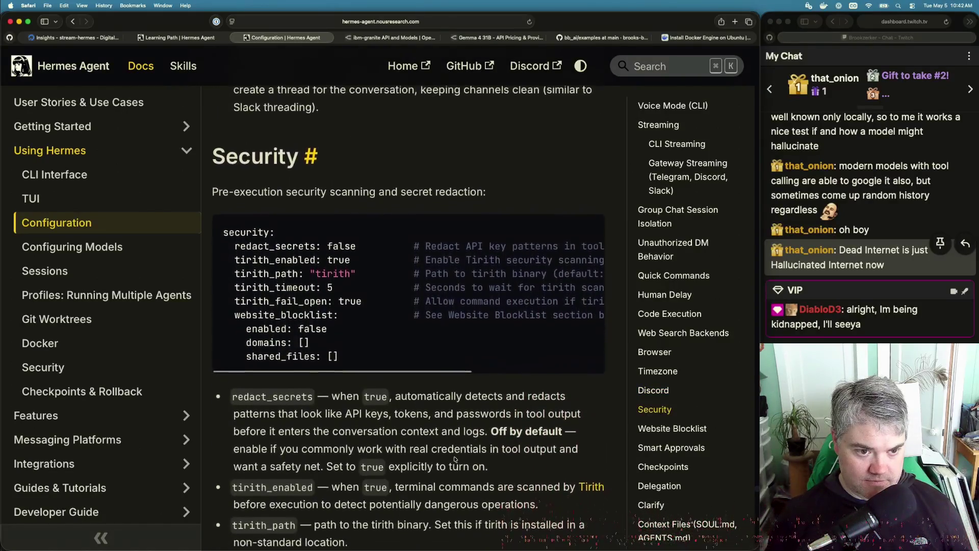
scroll(453, 457, "down", 2)
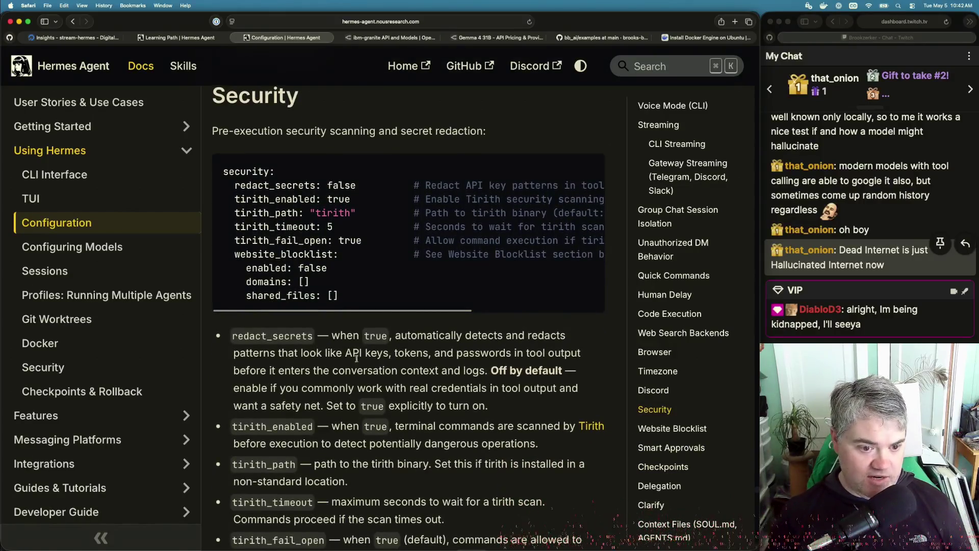
scroll(316, 357, "down", 4)
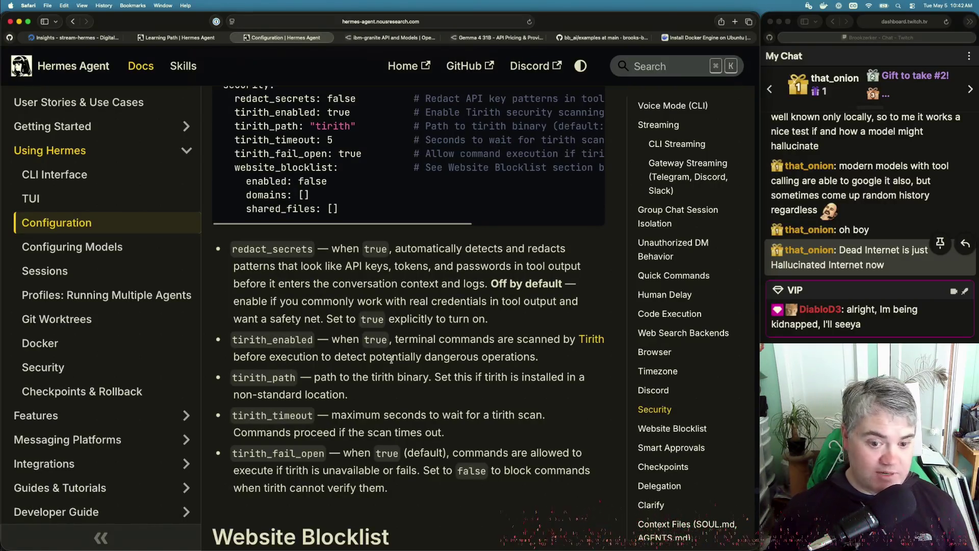
Open the StackGuardian/tirith repository in a new tab and read its 'What is Tirith?' section.
left_click(590, 339, "super")
left_click(352, 38)
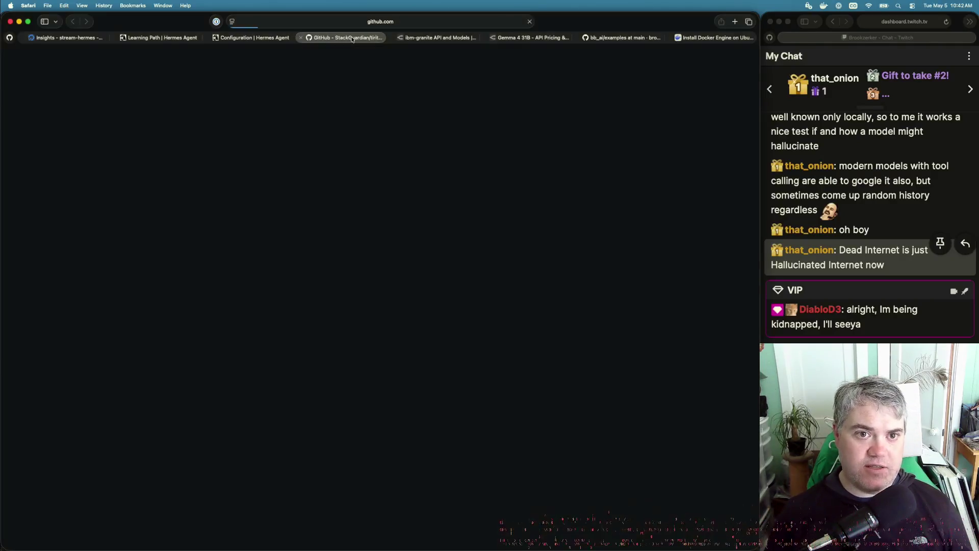
scroll(216, 345, "down", 1)
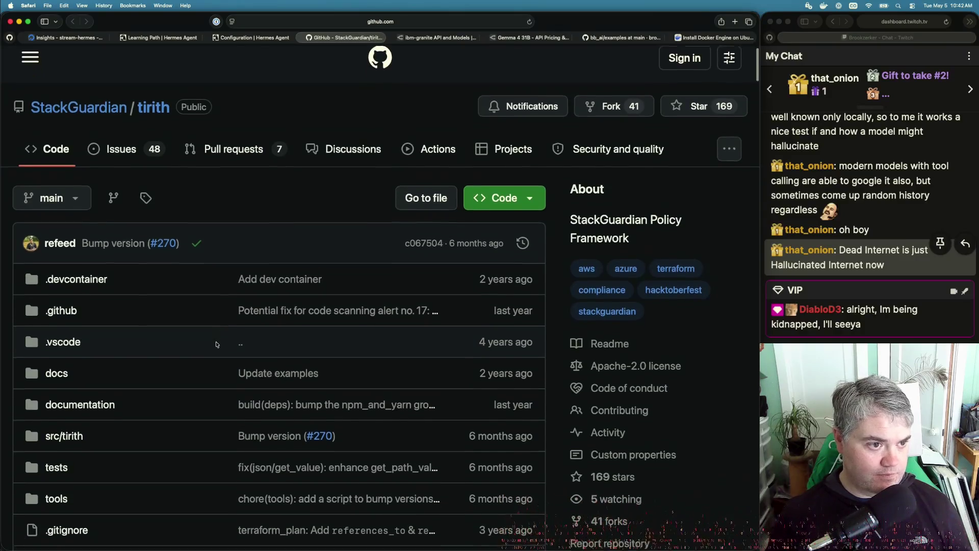
scroll(217, 344, "down", 15)
scroll(217, 345, "down", 3)
scroll(216, 345, "down", 4)
scroll(217, 345, "down", 15)
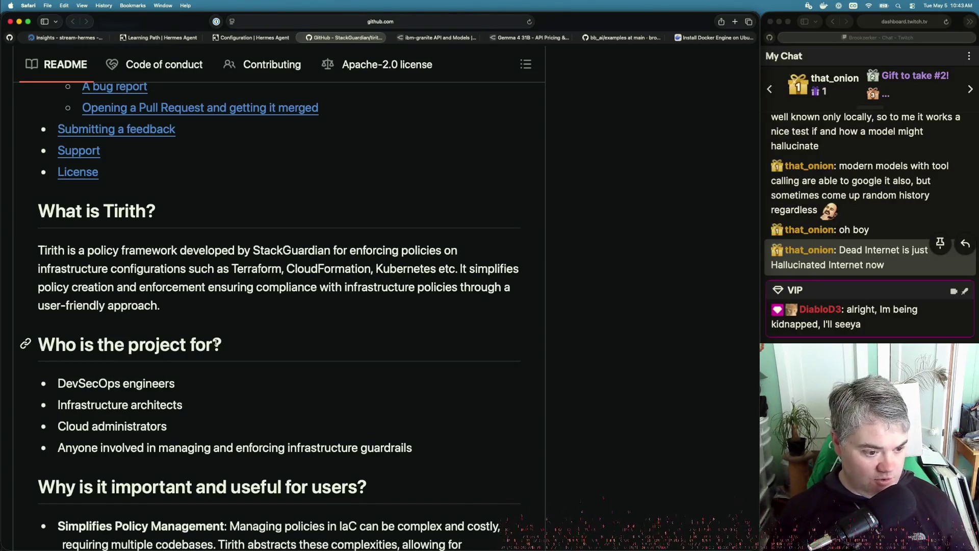
scroll(234, 355, "down", 4)
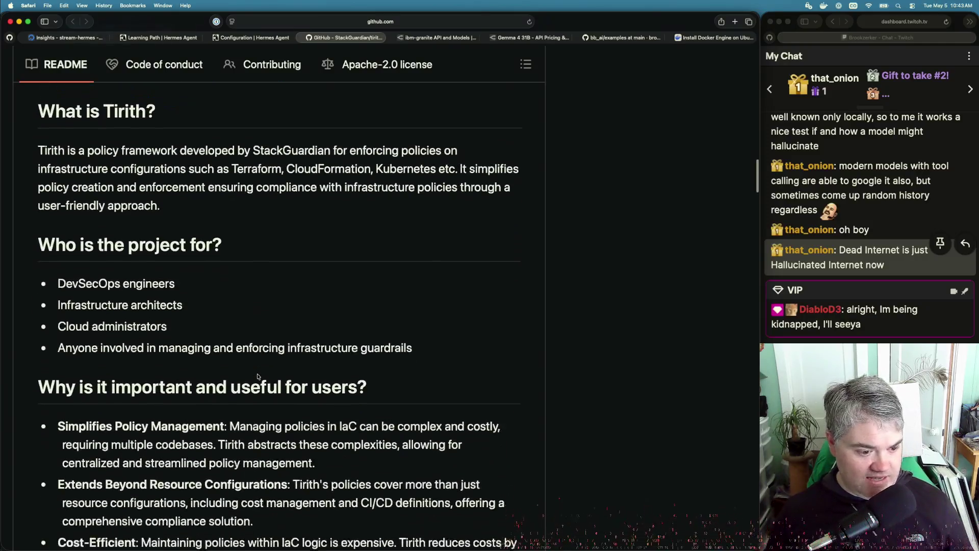
scroll(257, 374, "up", 1)
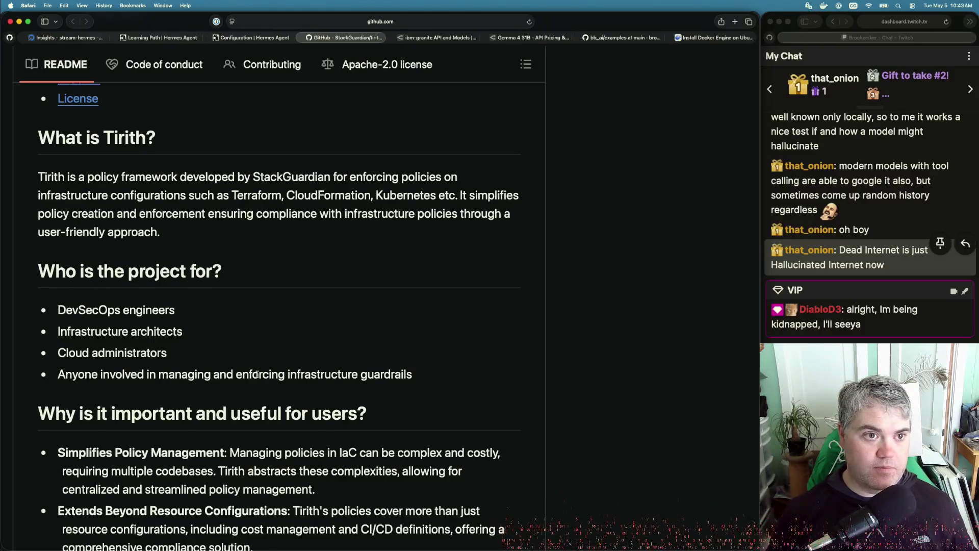
Return to the Configuration docs, read Website Blocklist, and jump to the Smart Approvals modes.
key("ctrl+shift+Tab")
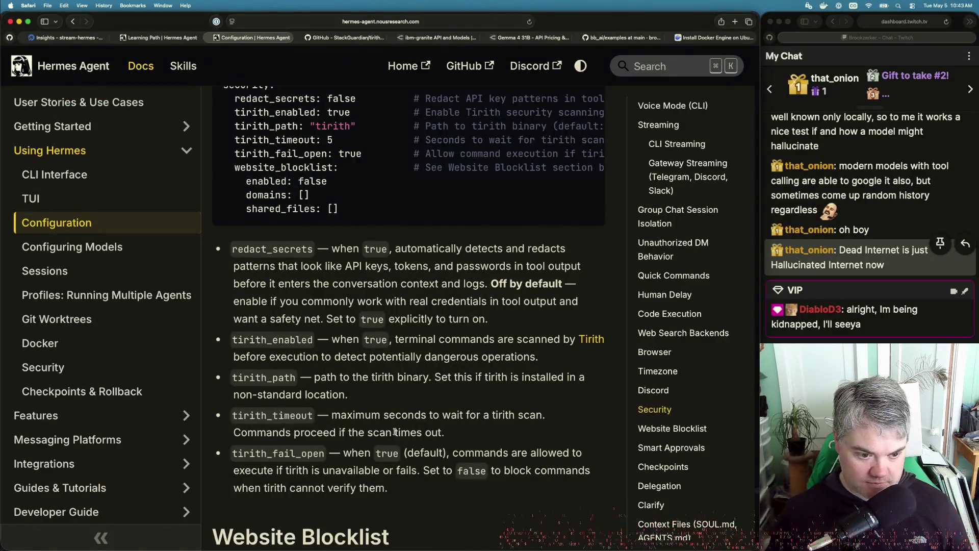
scroll(394, 432, "down", 5)
scroll(394, 432, "down", 7)
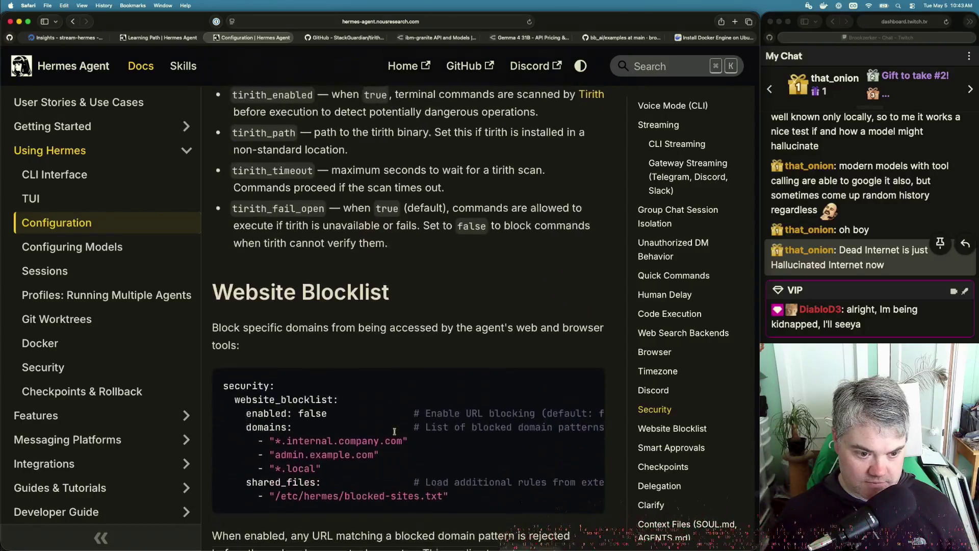
scroll(394, 432, "down", 9)
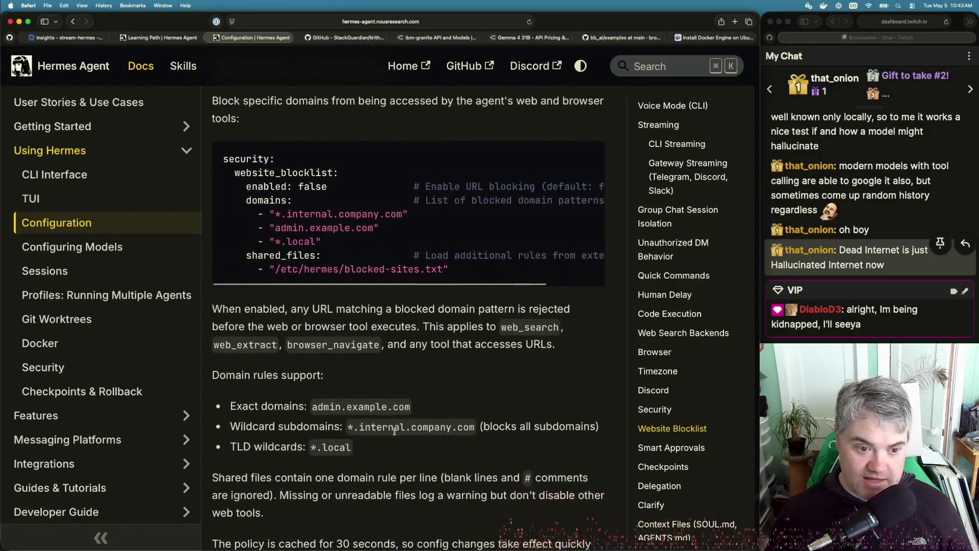
scroll(668, 423, "down", 2)
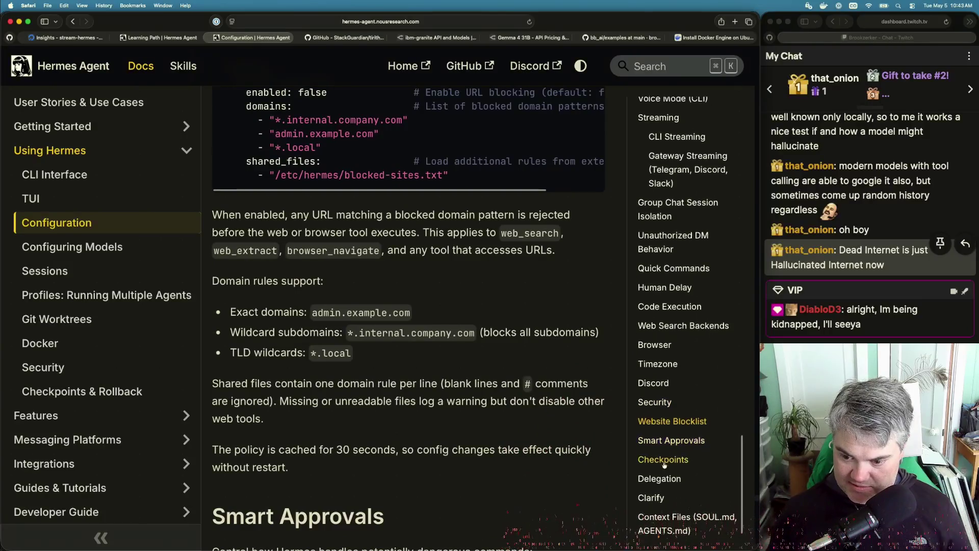
left_click(660, 412)
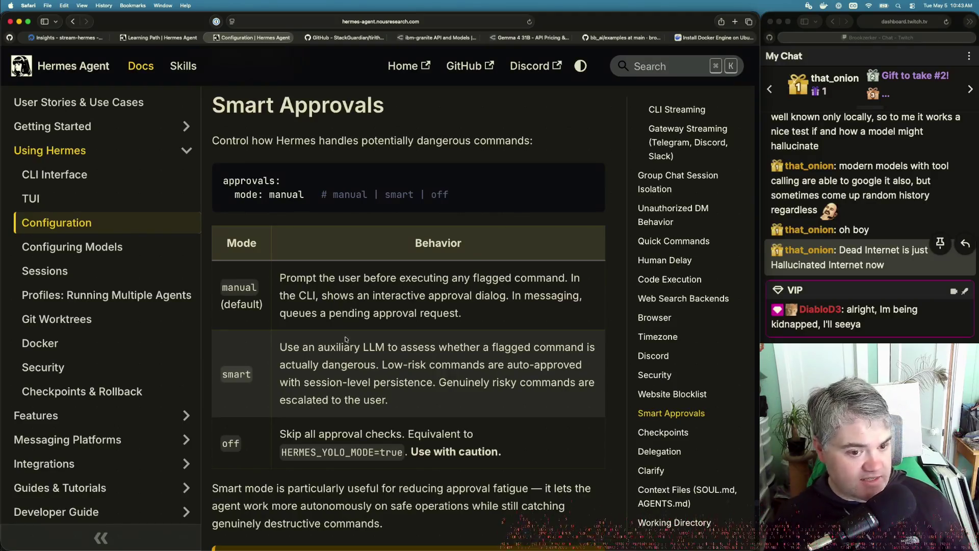
Jump to the Checkpoints section of the Configuration docs and read through it.
left_click(668, 432)
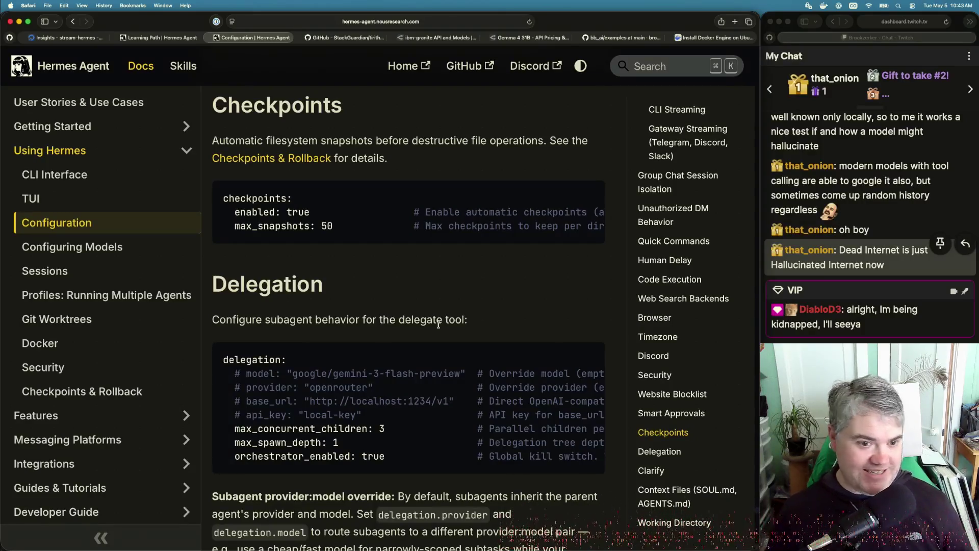
scroll(574, 425, "down", 8)
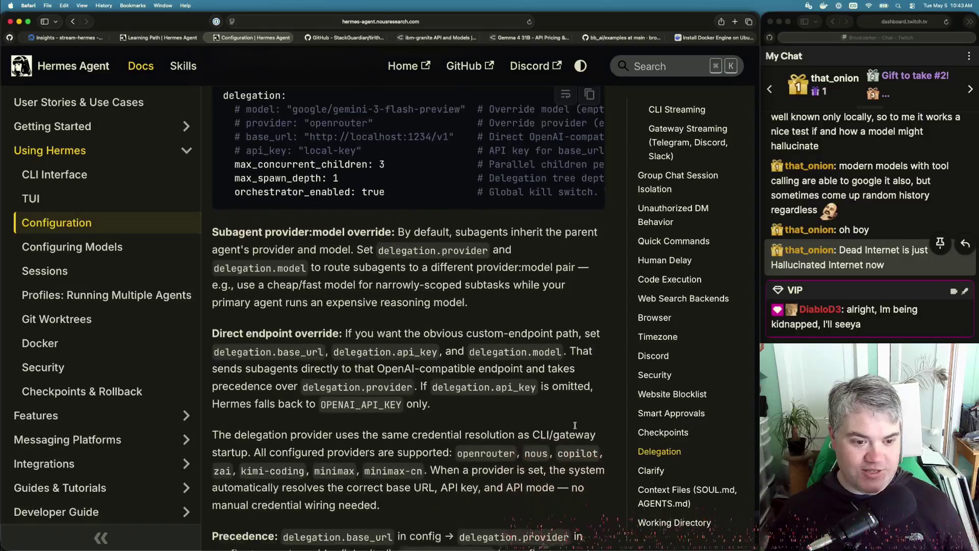
scroll(574, 425, "down", 5)
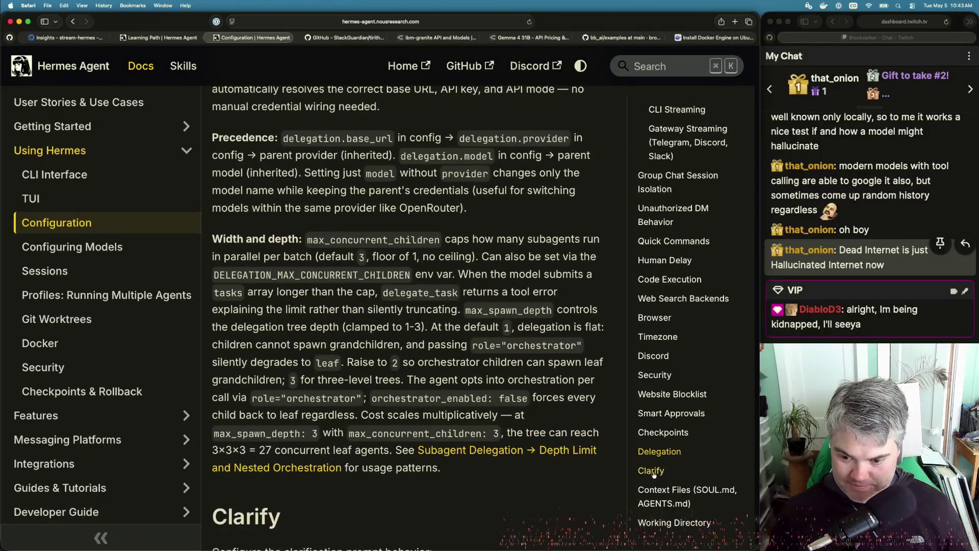
Jump to Clarify and scroll its code block sideways to read the timeout 120 comment.
left_click(651, 471)
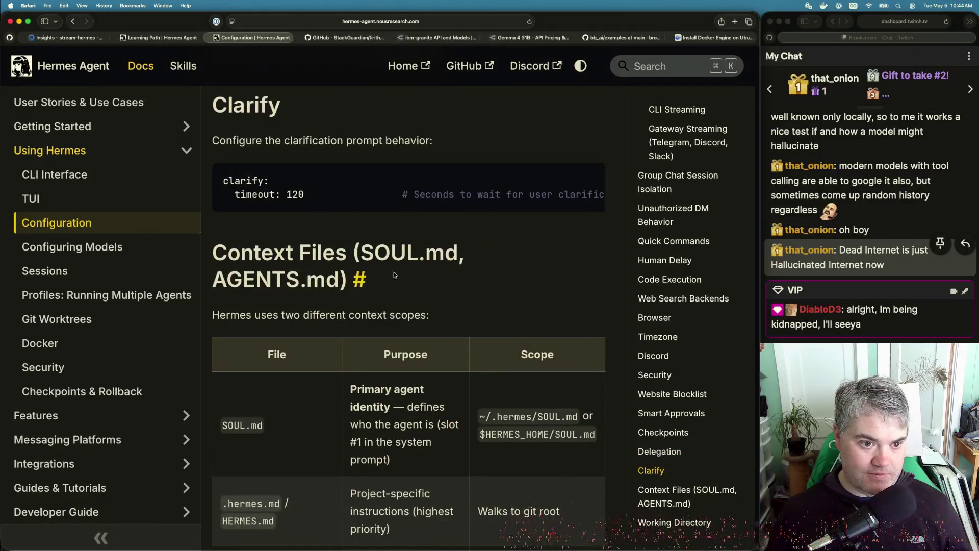
scroll(447, 195, "right", 4)
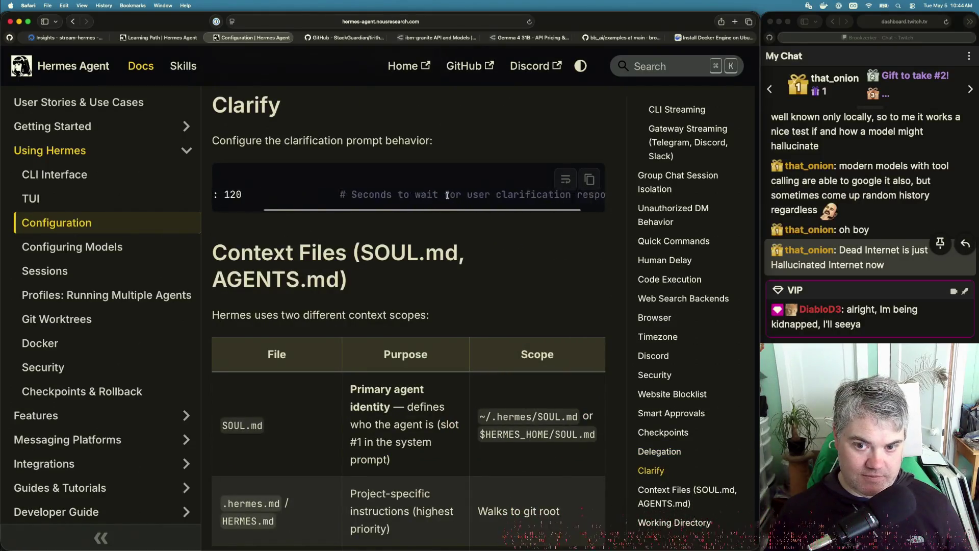
scroll(448, 196, "left", 5)
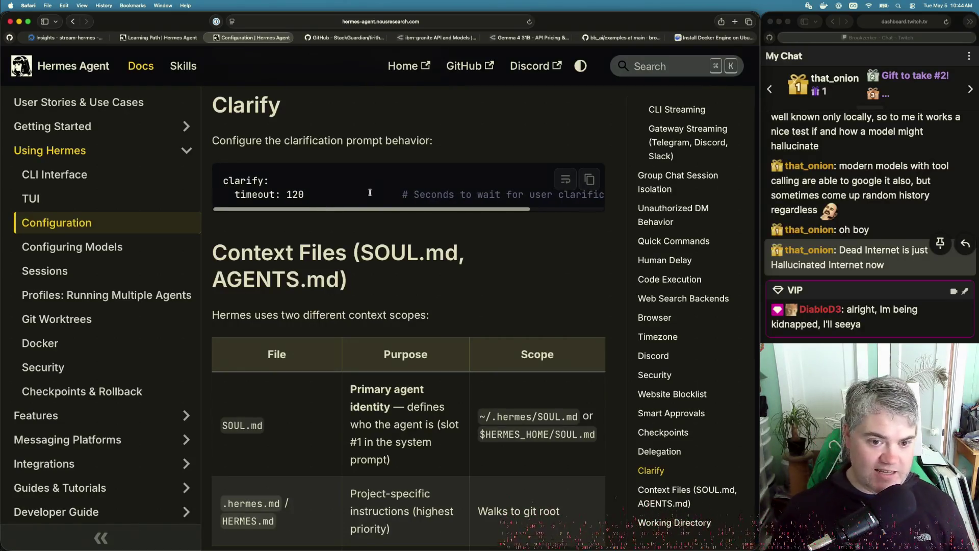
scroll(416, 191, "right", 4)
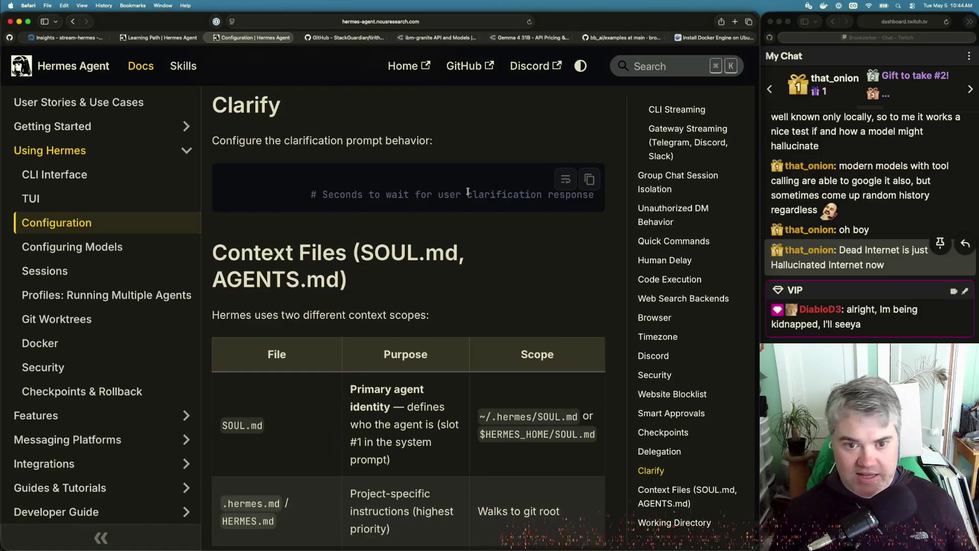
scroll(468, 191, "left", 5)
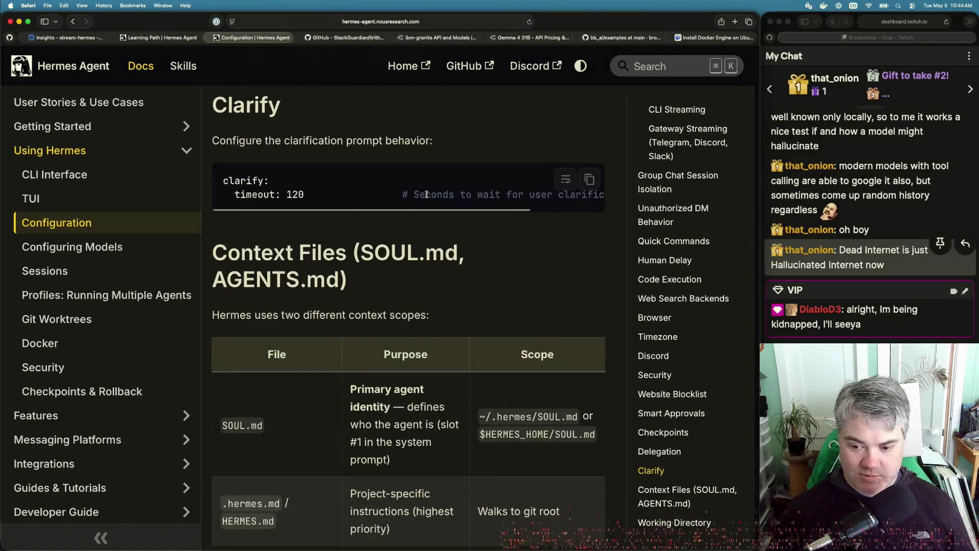
key("super+Tab")
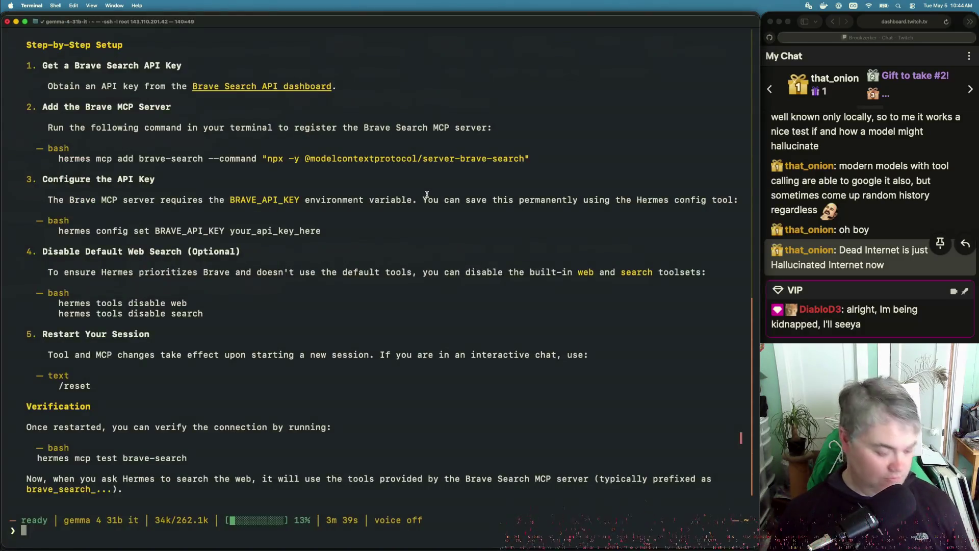
key("super+Tab")
key("super+Tab")
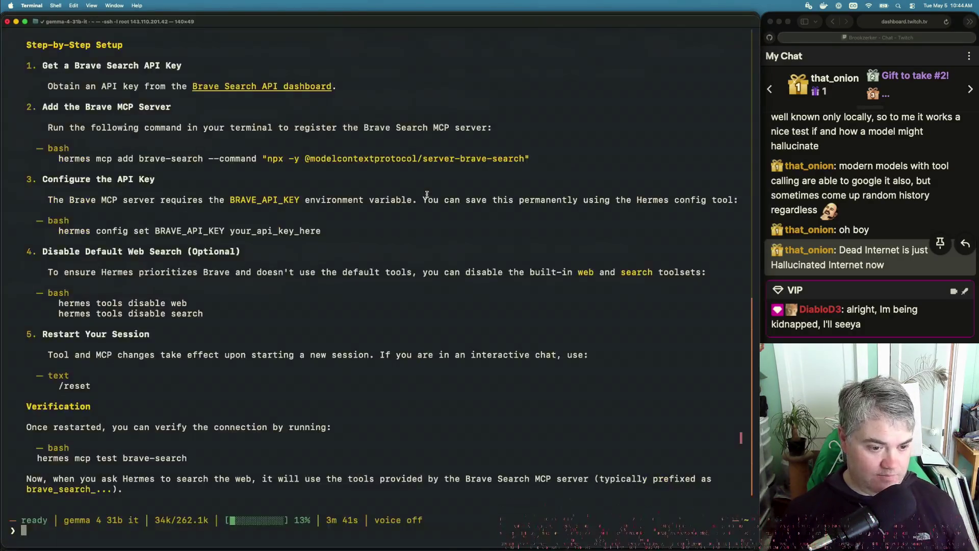
scroll(162, 248, "up", 15)
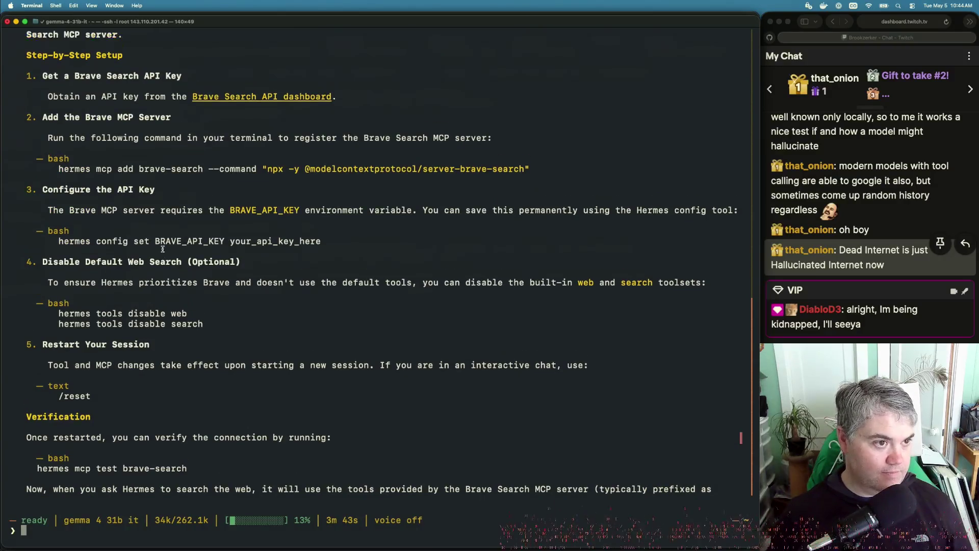
scroll(162, 248, "down", 5)
scroll(162, 248, "down", 6)
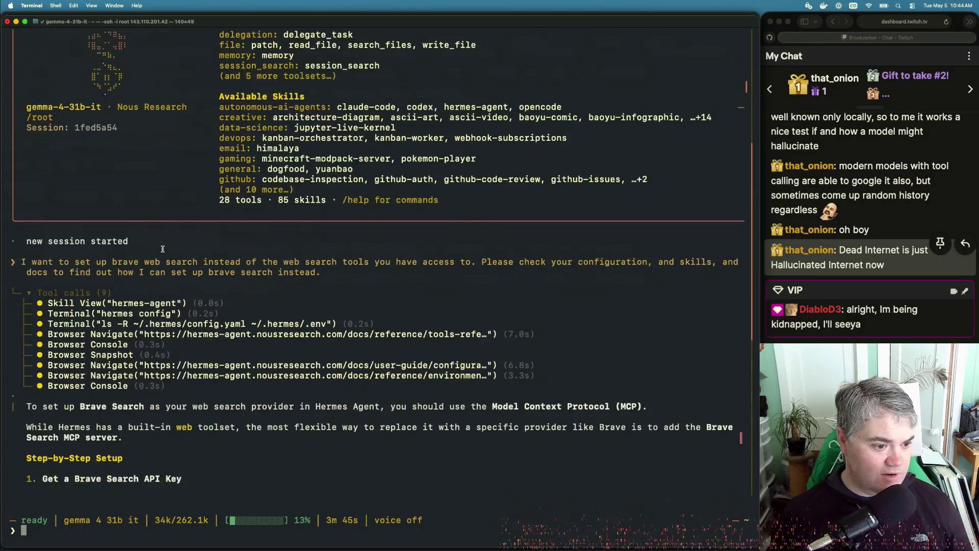
scroll(162, 249, "down", 3)
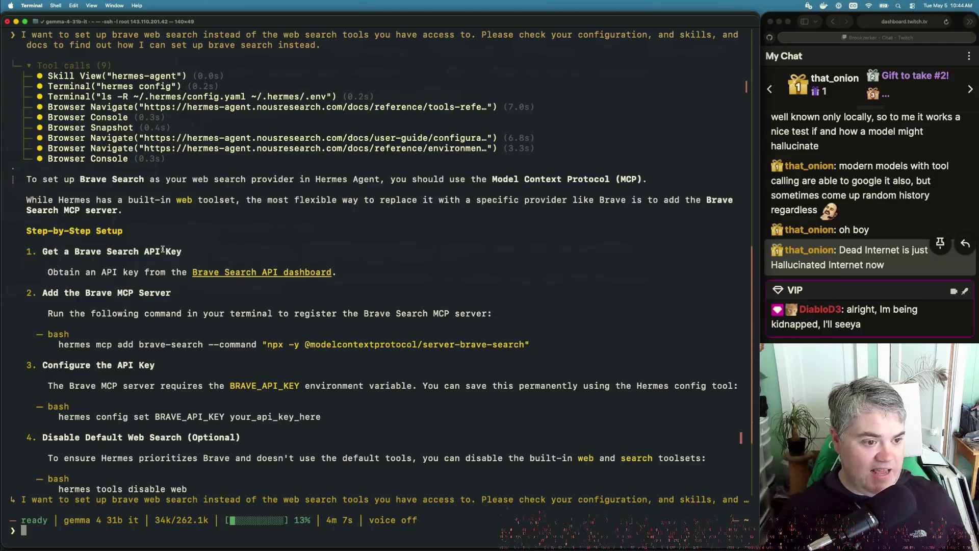
scroll(157, 289, "down", 6)
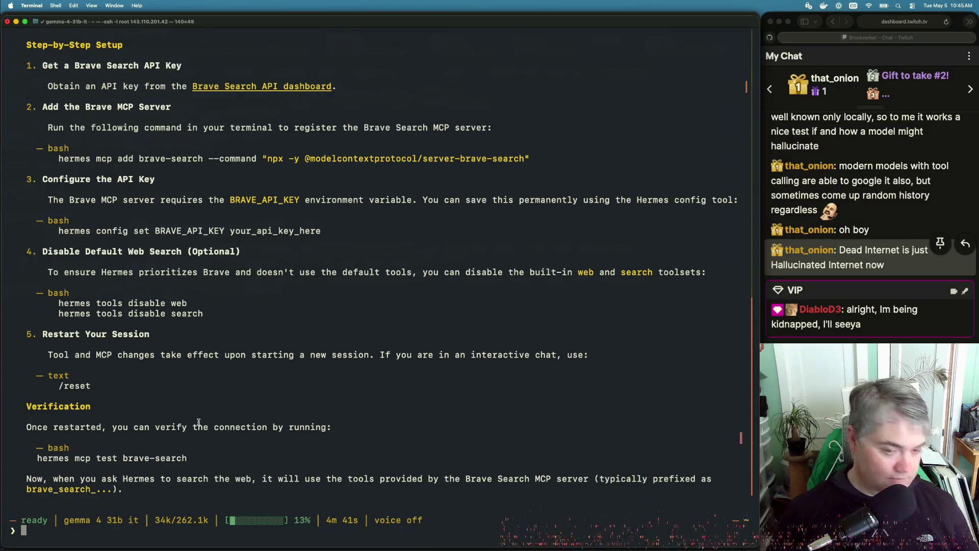
key("super+Tab")
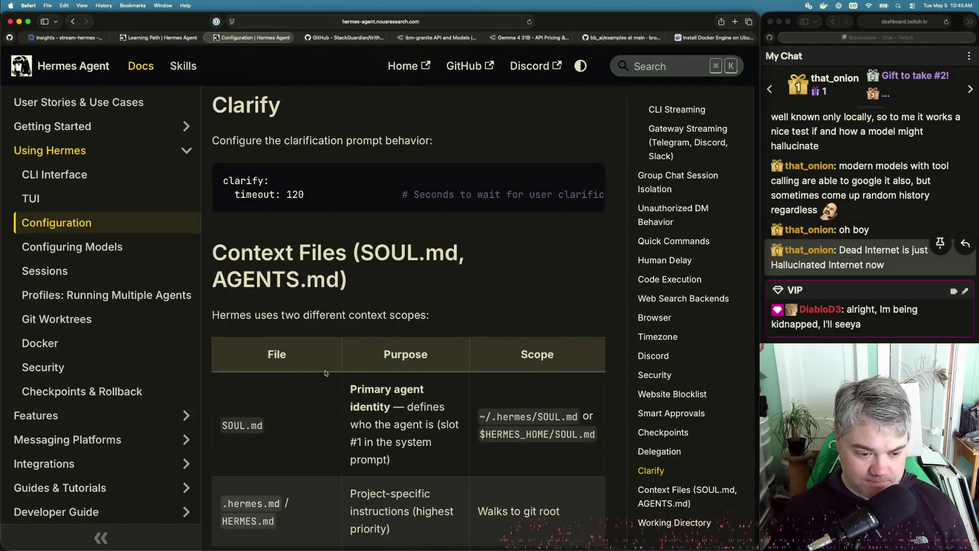
Read through the Context Files section and its table on the Configuration page.
scroll(323, 369, "down", 3)
scroll(324, 370, "down", 4)
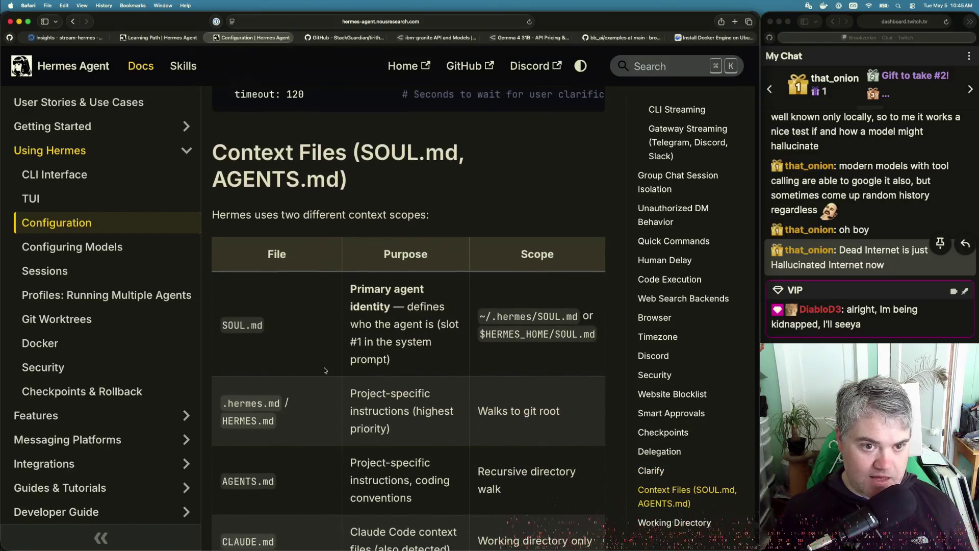
scroll(325, 369, "down", 3)
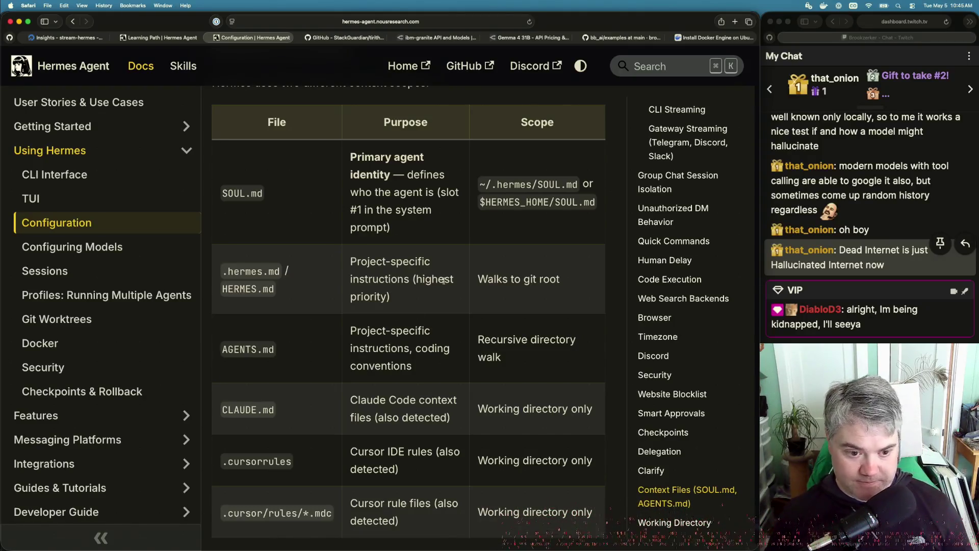
scroll(378, 368, "down", 5)
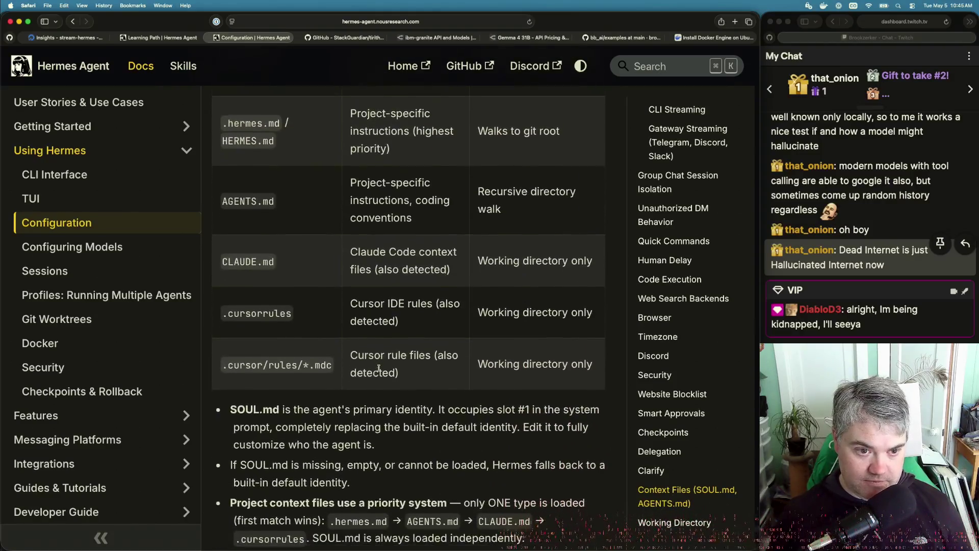
scroll(379, 368, "down", 1)
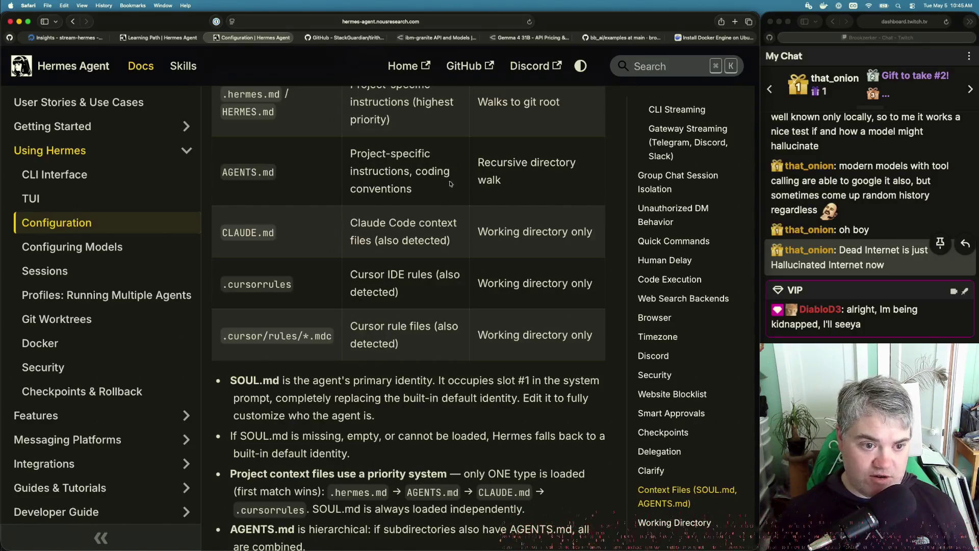
scroll(374, 186, "up", 2)
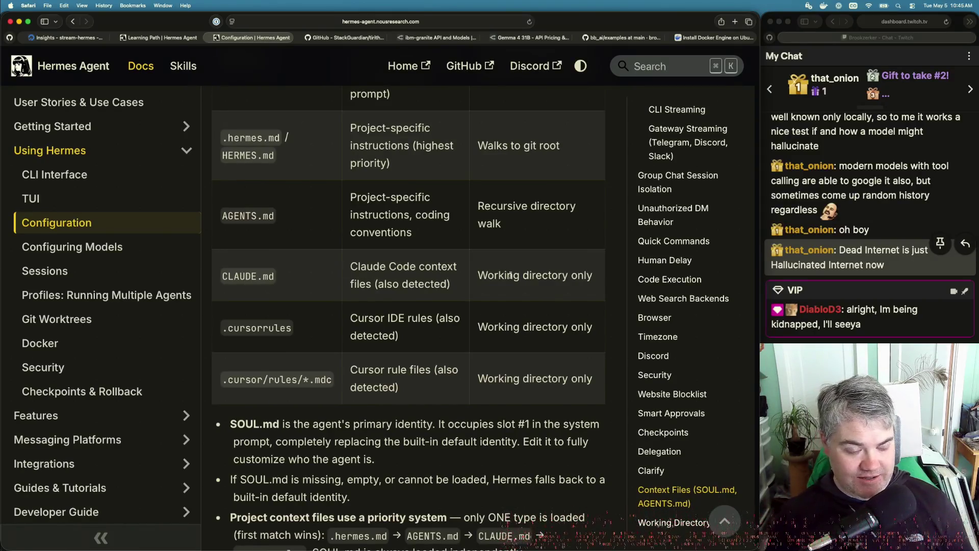
Scroll down to the Working Directory overrides, then switch back to the Hermes session in Terminal.
scroll(336, 330, "down", 5)
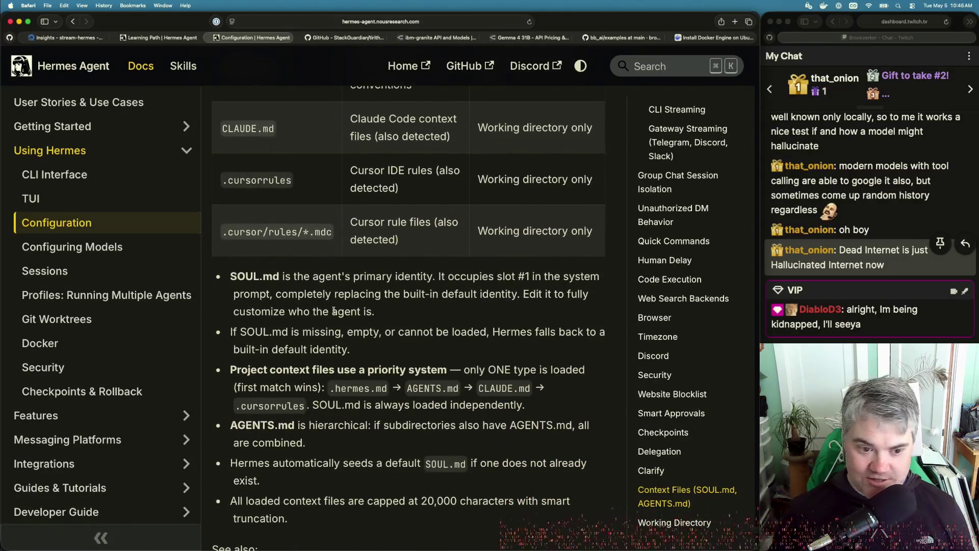
scroll(334, 310, "down", 8)
scroll(334, 310, "down", 3)
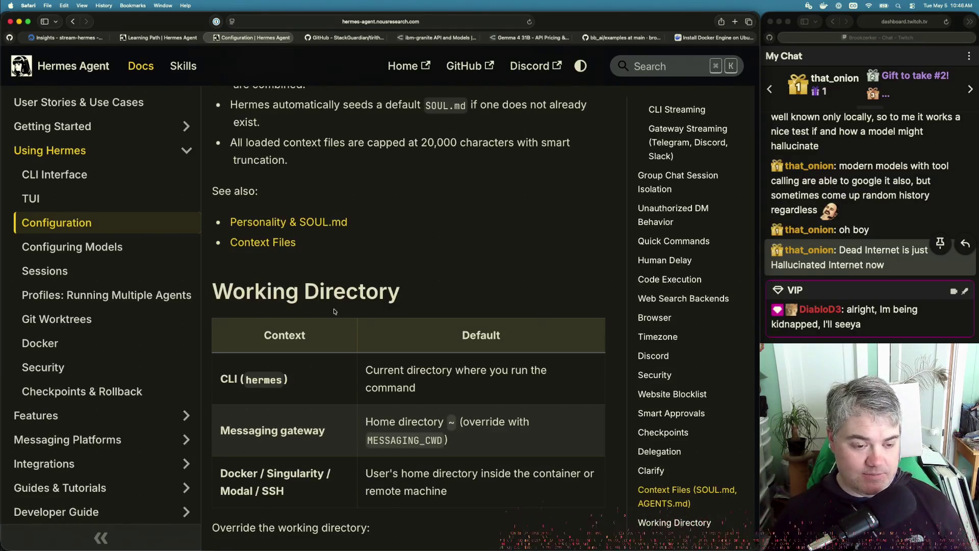
scroll(333, 311, "down", 4)
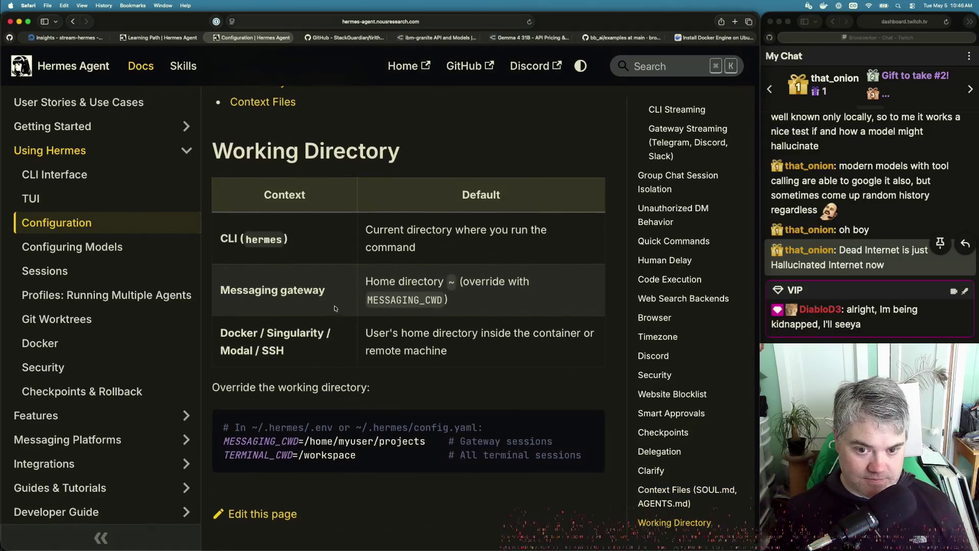
scroll(335, 308, "down", 2)
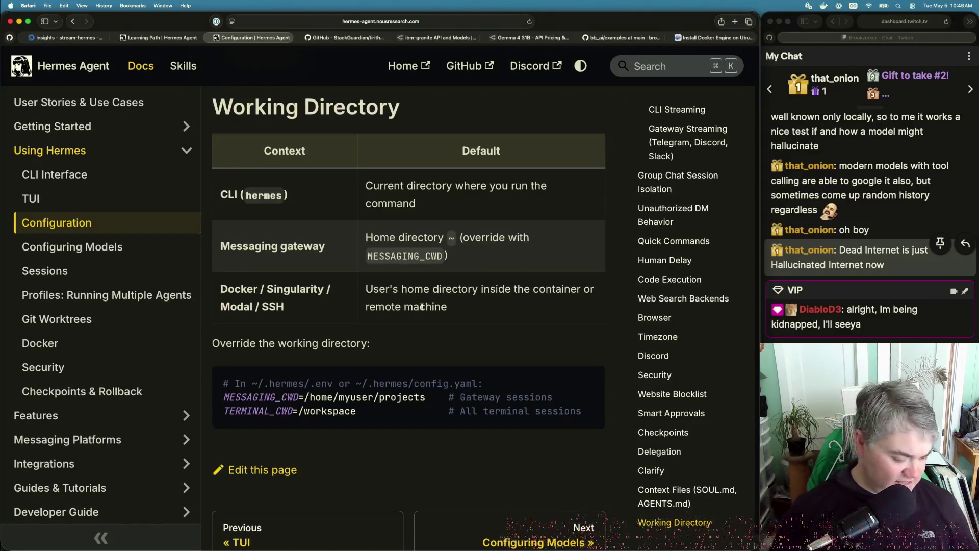
key("super+Tab")
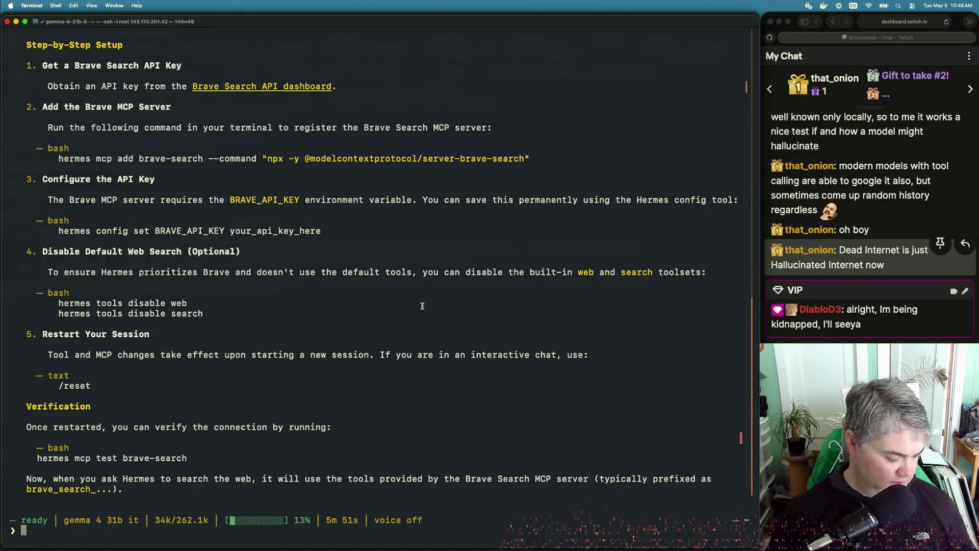
Check the closed docker logs window, close it, and return to the TERMINAL_CWD=/workspace docs.
key("super+grave")
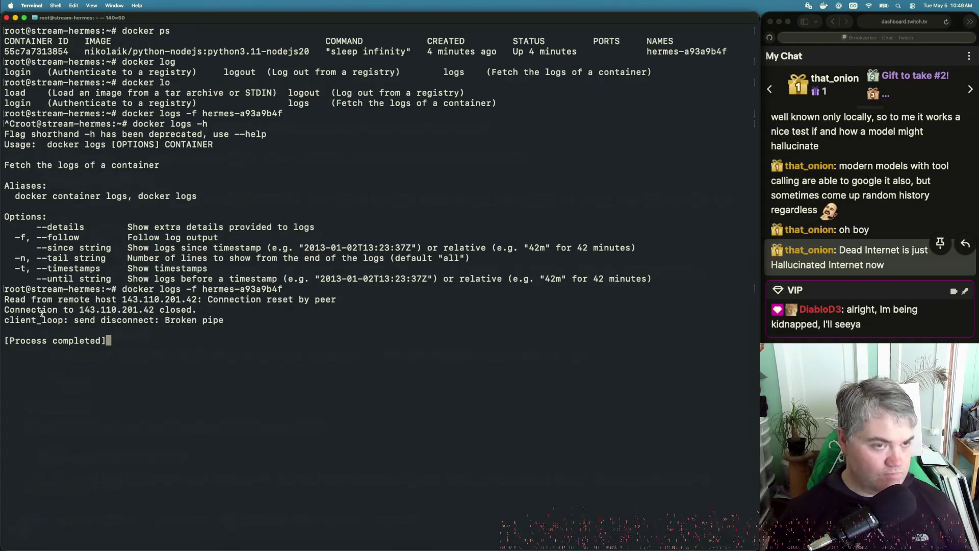
key("super+w")
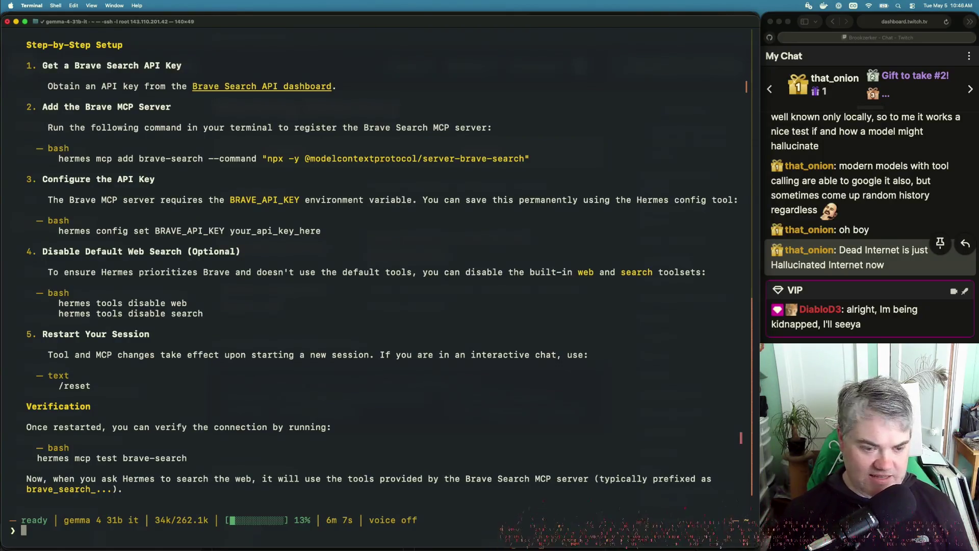
key("super+Tab")
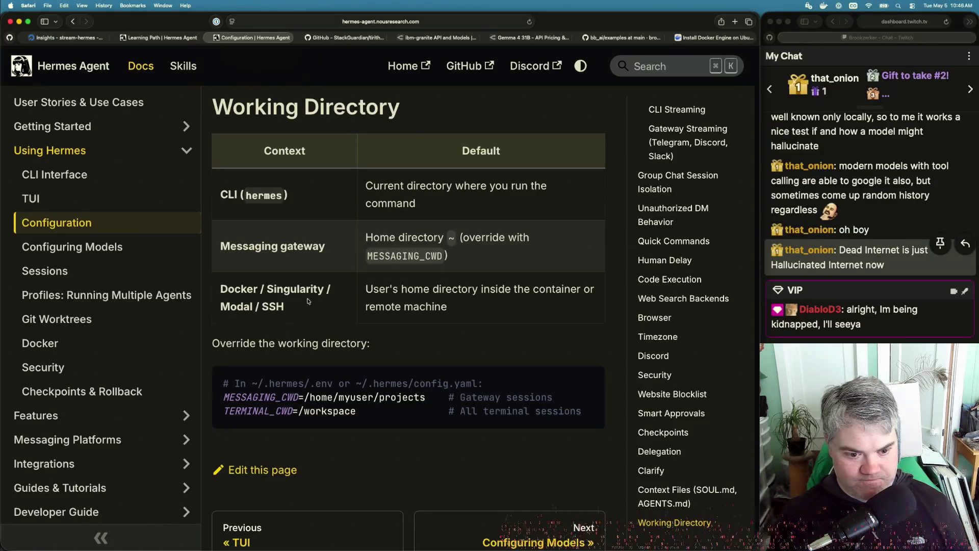
scroll(308, 301, "down", 5)
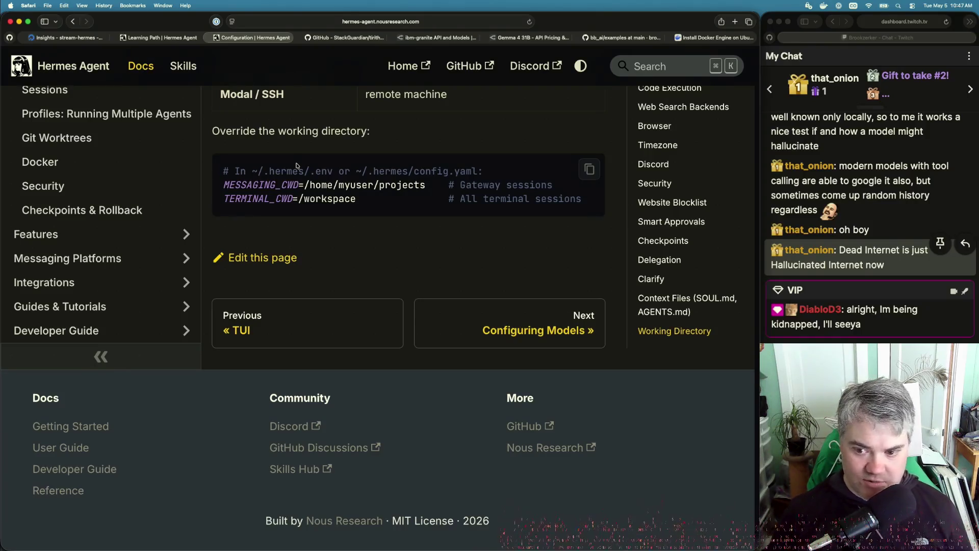
scroll(73, 255, "up", 5)
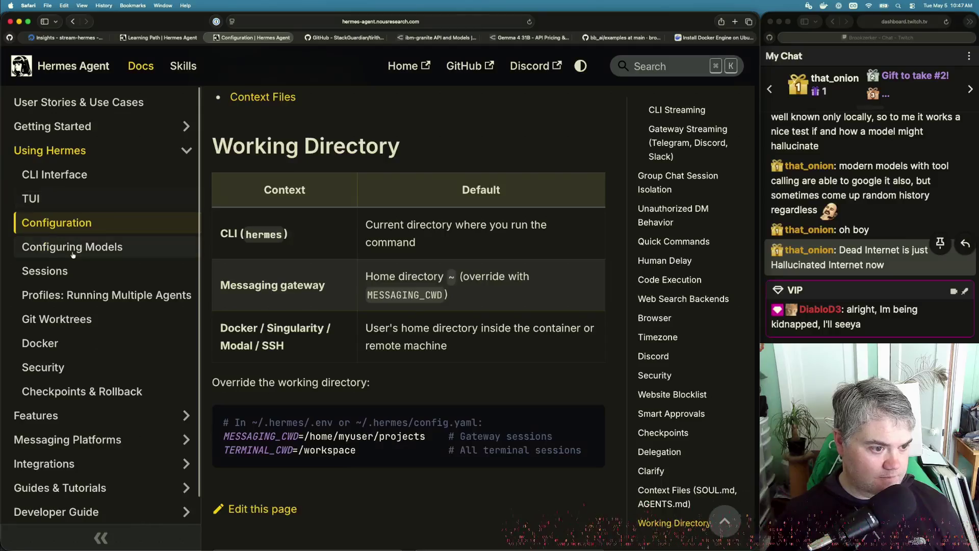
left_click(72, 253)
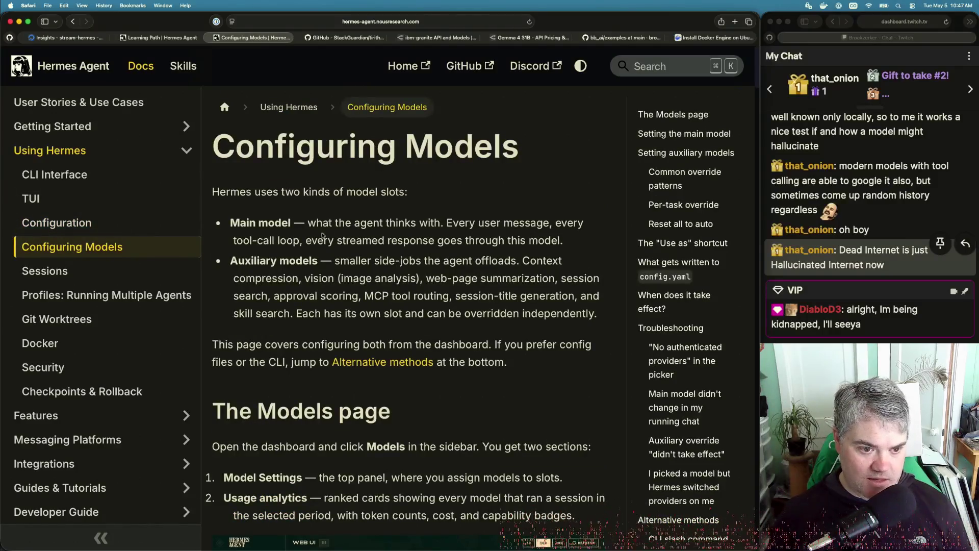
scroll(382, 299, "down", 3)
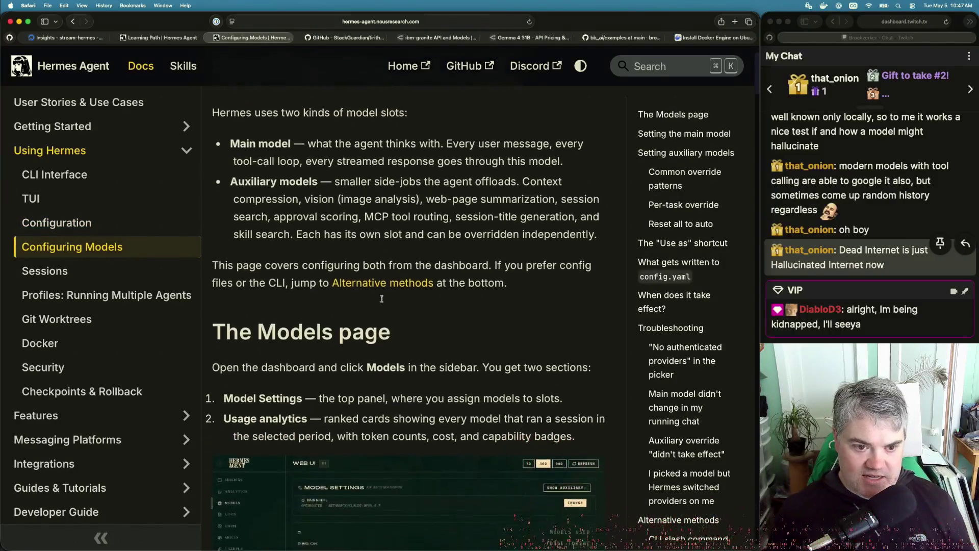
scroll(382, 299, "down", 2)
scroll(382, 299, "down", 4)
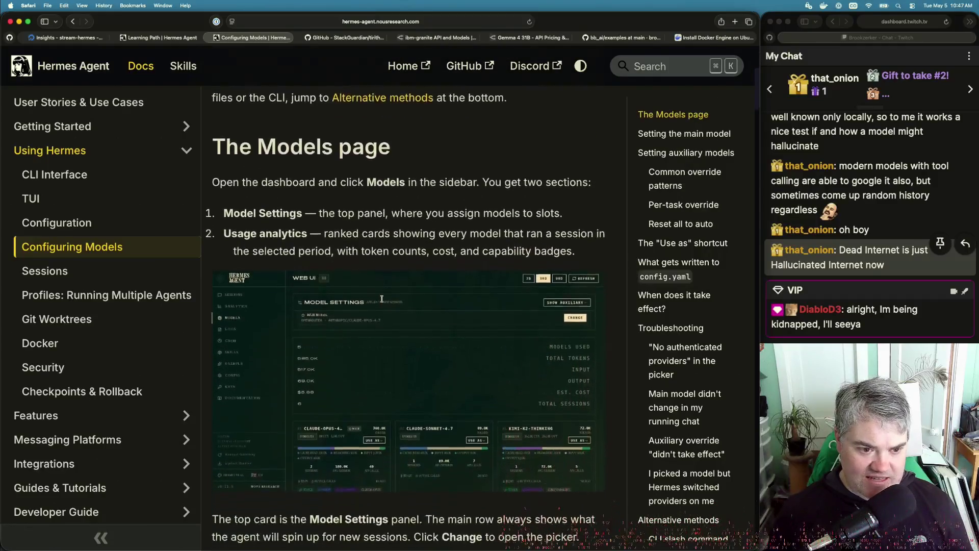
scroll(382, 299, "down", 5)
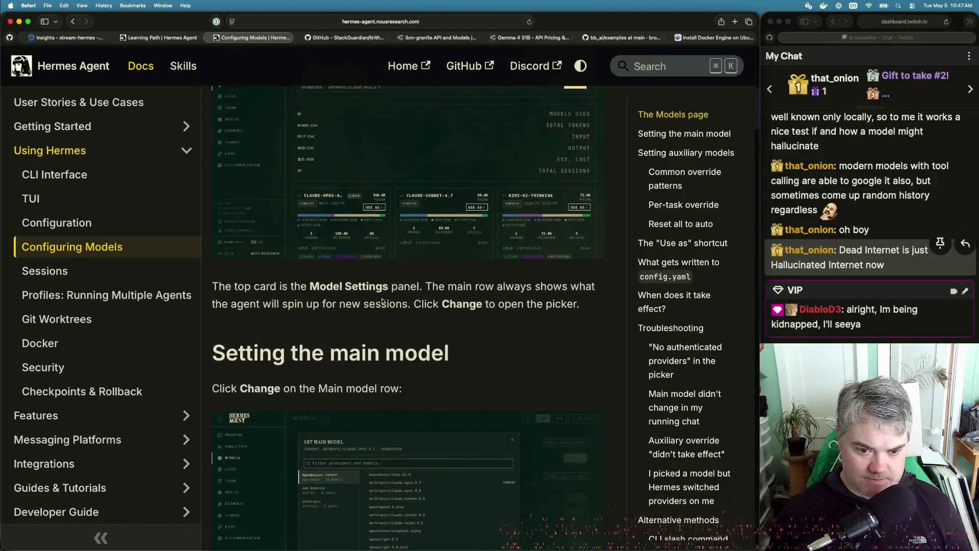
scroll(382, 298, "down", 3)
scroll(381, 301, "down", 3)
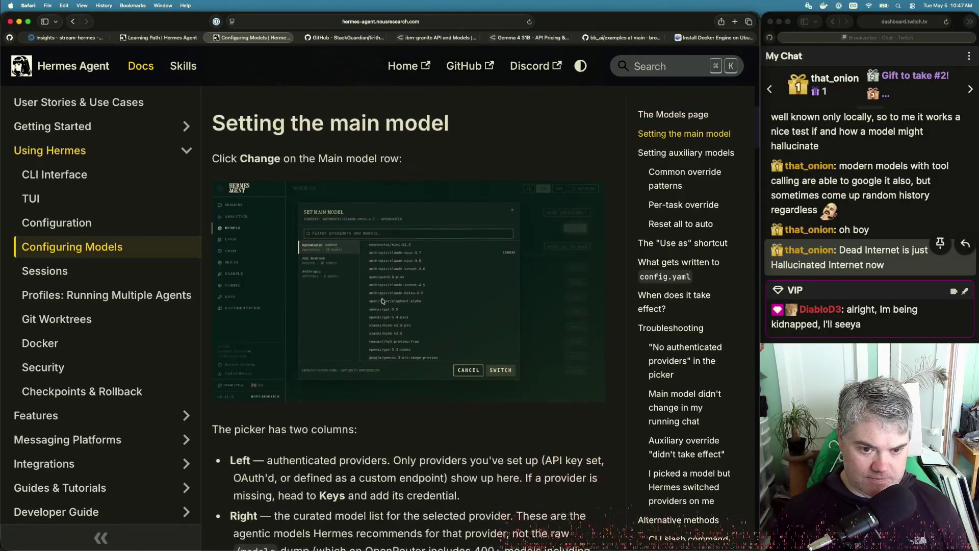
scroll(382, 300, "down", 8)
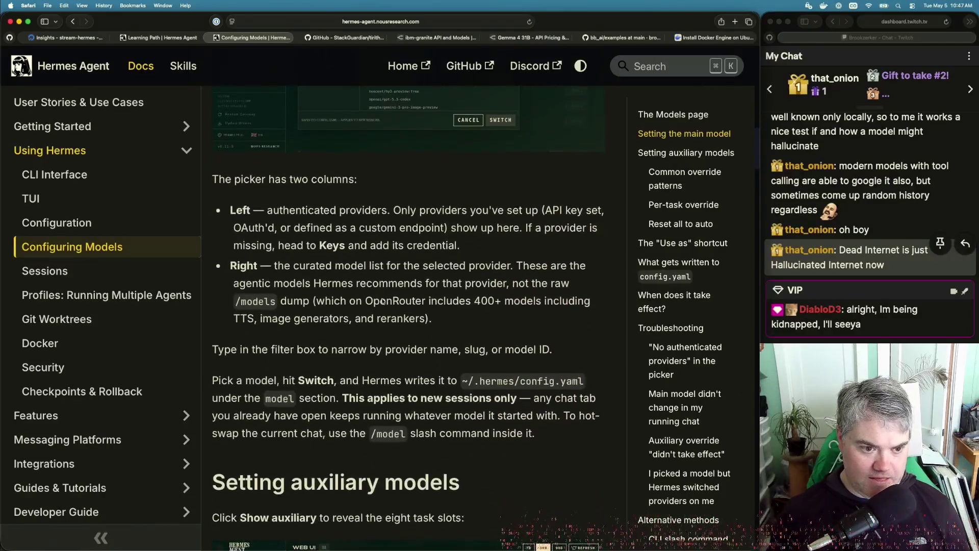
scroll(382, 301, "down", 8)
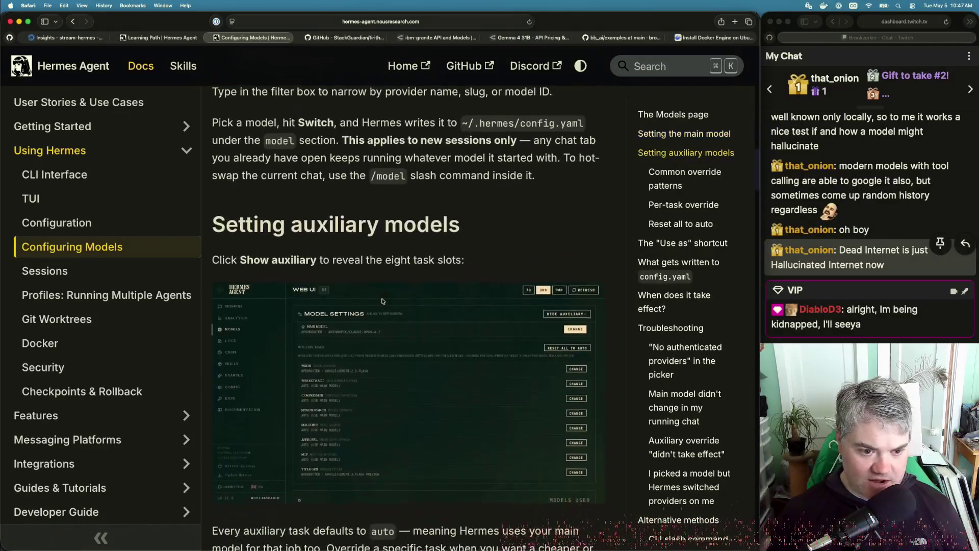
scroll(382, 301, "down", 4)
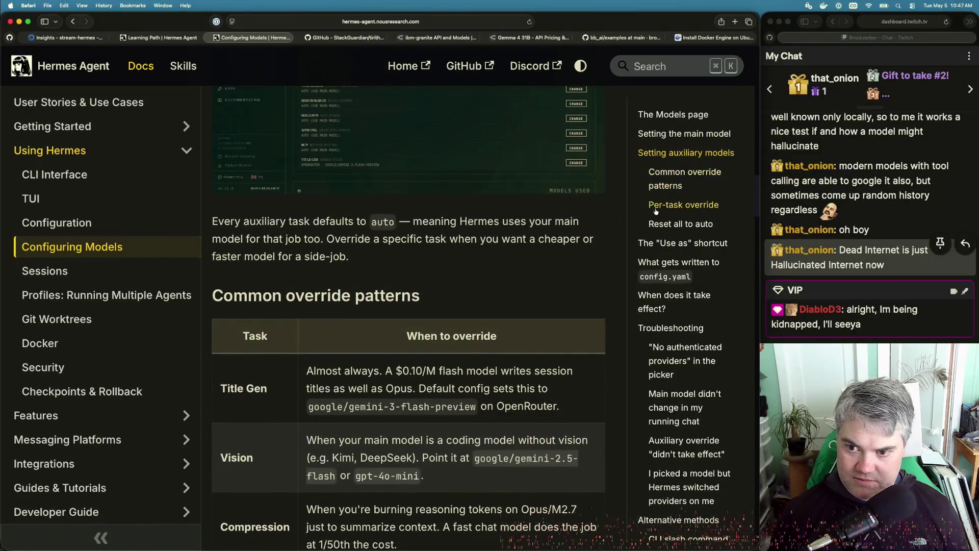
scroll(661, 225, "down", 4)
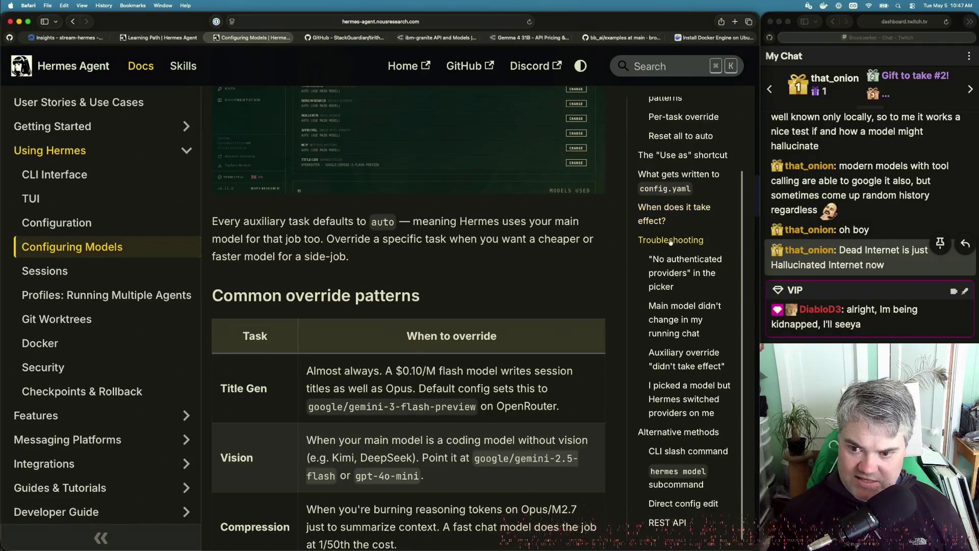
scroll(669, 274, "down", 3)
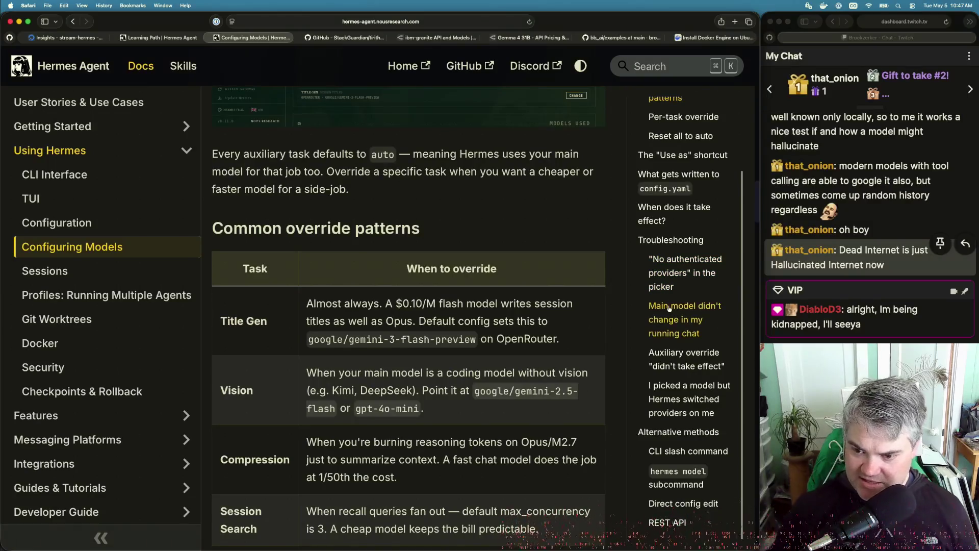
scroll(669, 402, "down", 3)
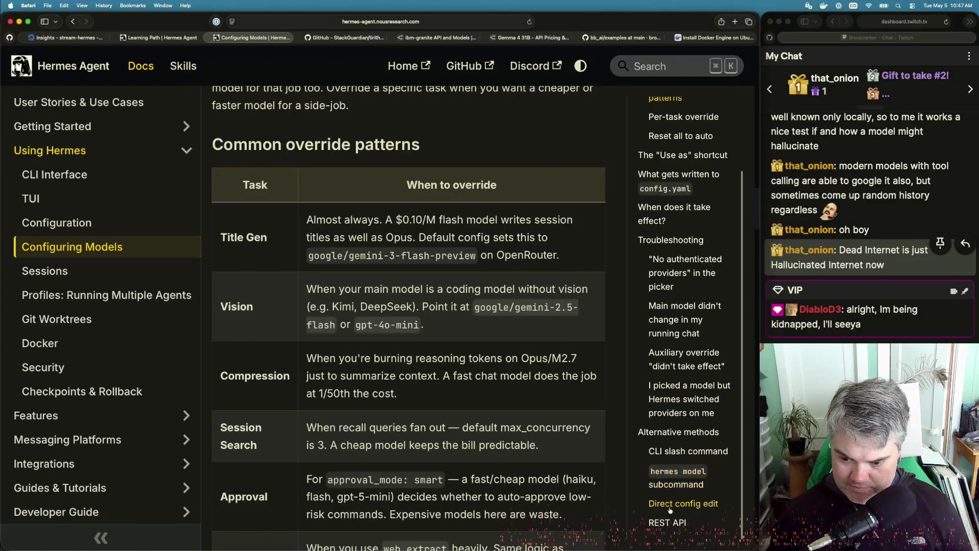
Open the Sessions docs page, scroll through it, then go to Profiles: Running Multiple Agents.
left_click(70, 270)
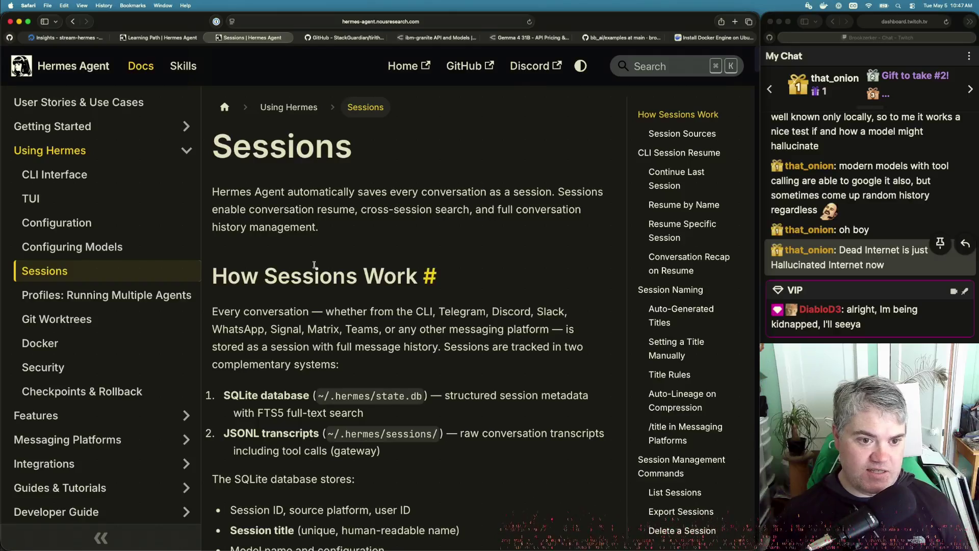
scroll(314, 264, "down", 3)
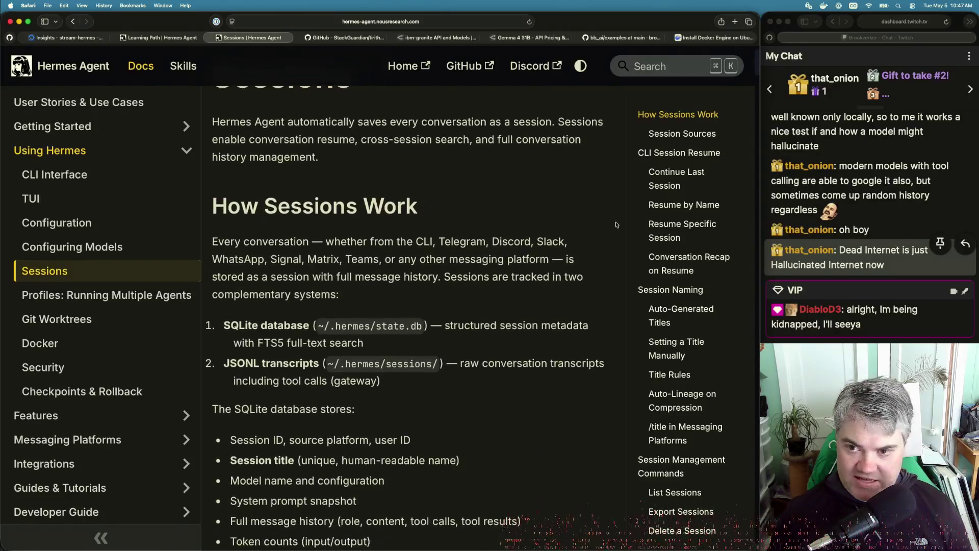
scroll(668, 334, "down", 1)
scroll(668, 335, "down", 8)
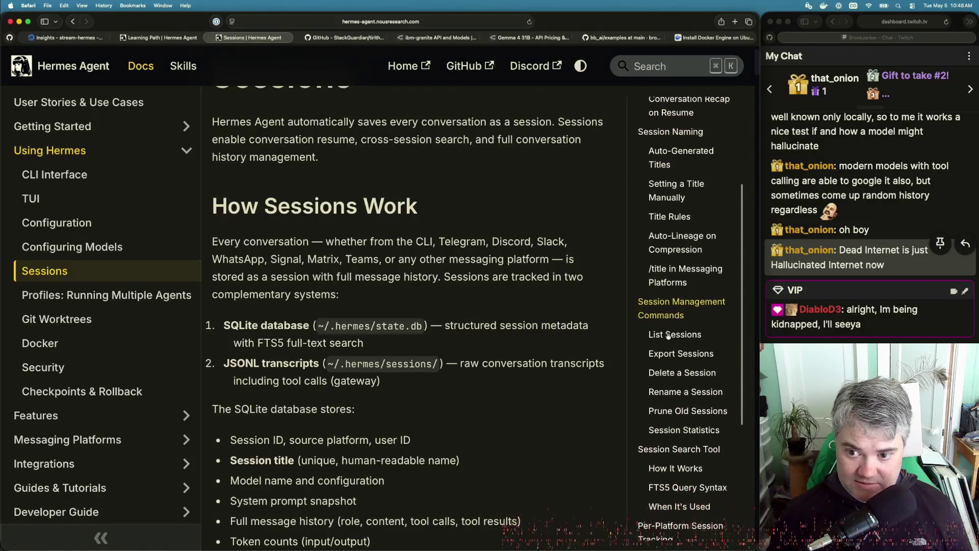
scroll(668, 336, "down", 5)
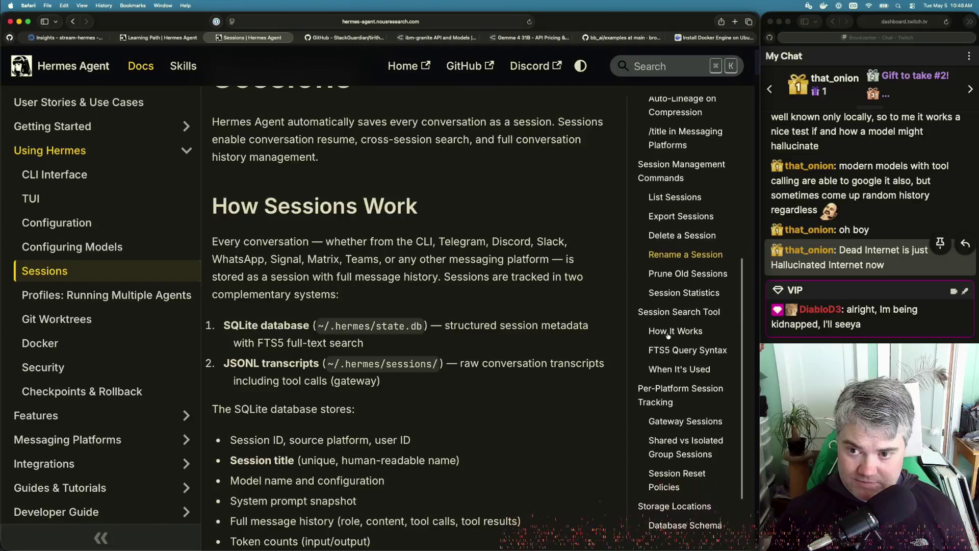
scroll(668, 335, "down", 2)
scroll(668, 335, "down", 2)
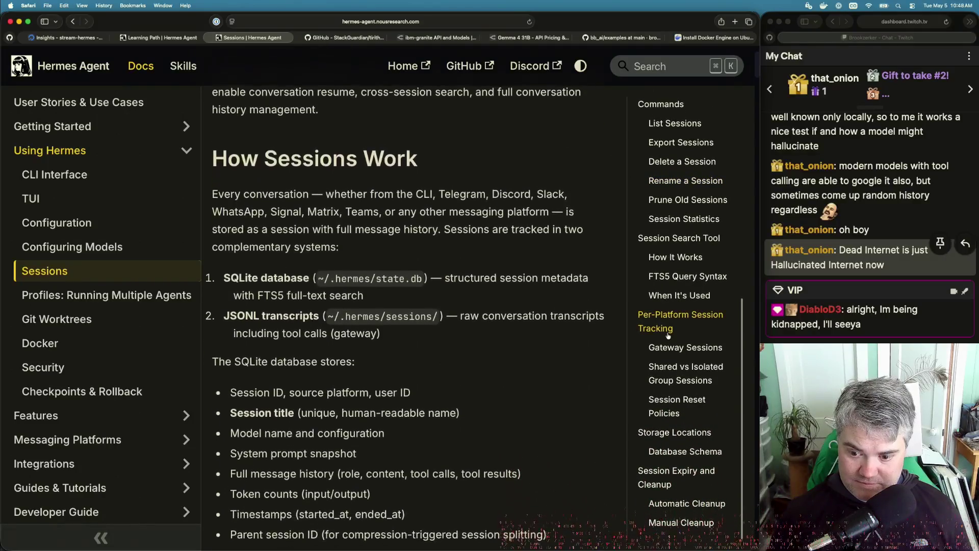
left_click(107, 294)
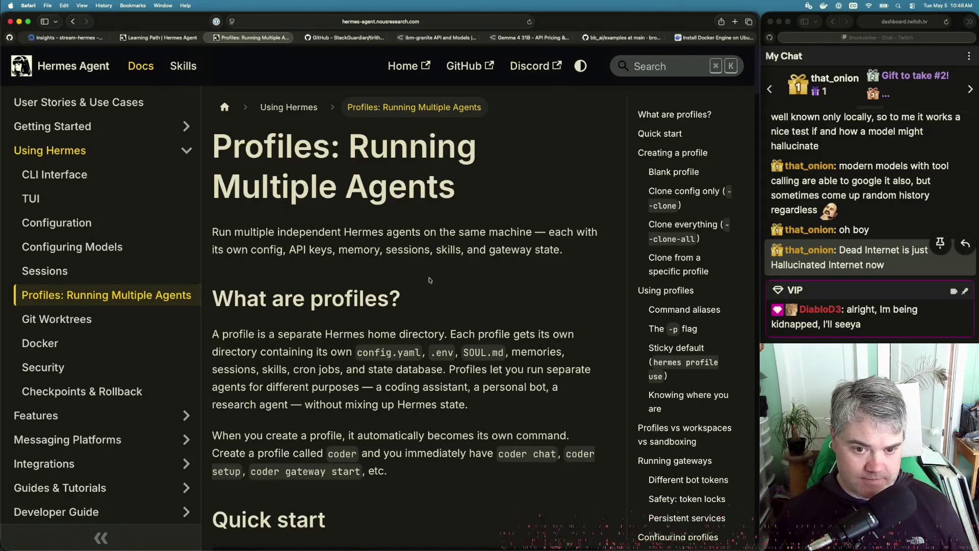
Scroll the Profiles page down to Using profiles, command aliases like coder chat and the -p flag.
scroll(492, 386, "down", 5)
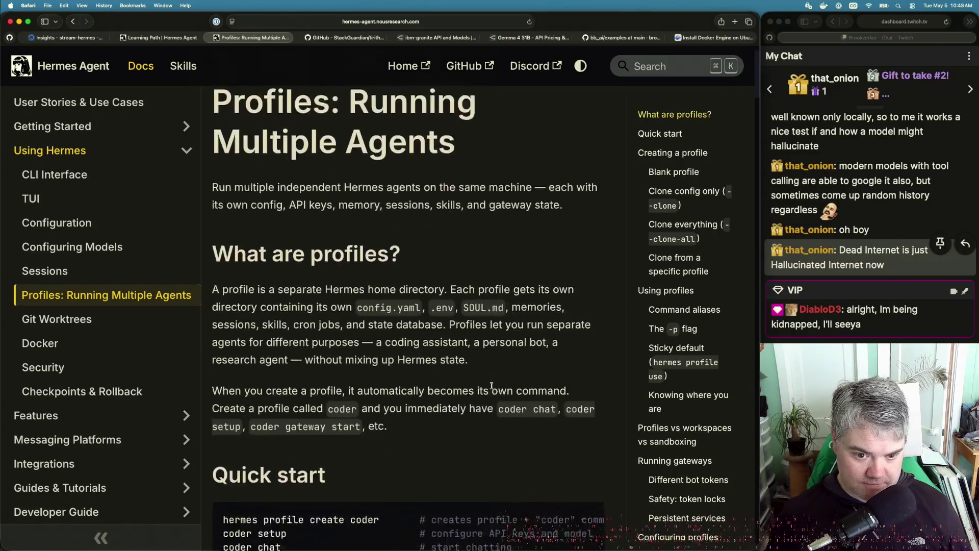
scroll(492, 386, "down", 5)
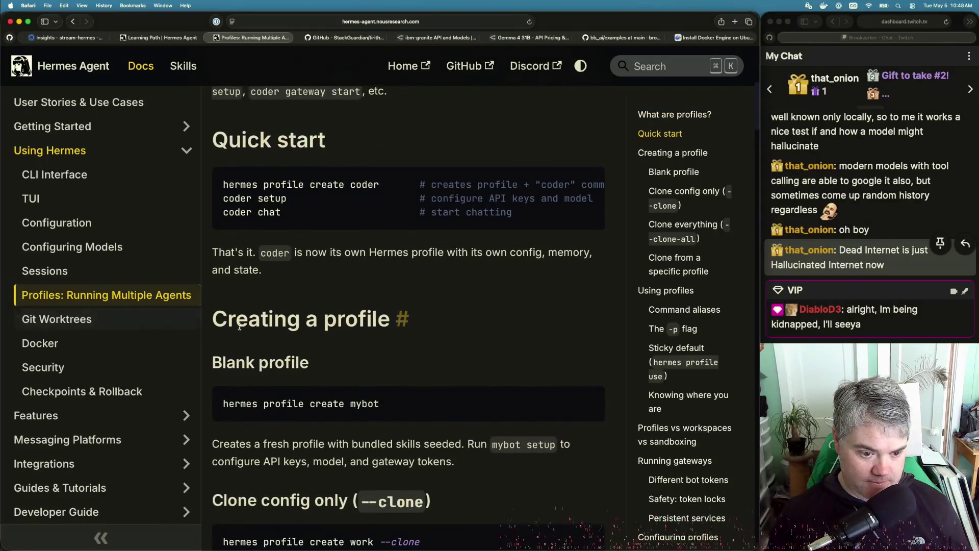
scroll(275, 380, "down", 7)
scroll(284, 397, "down", 10)
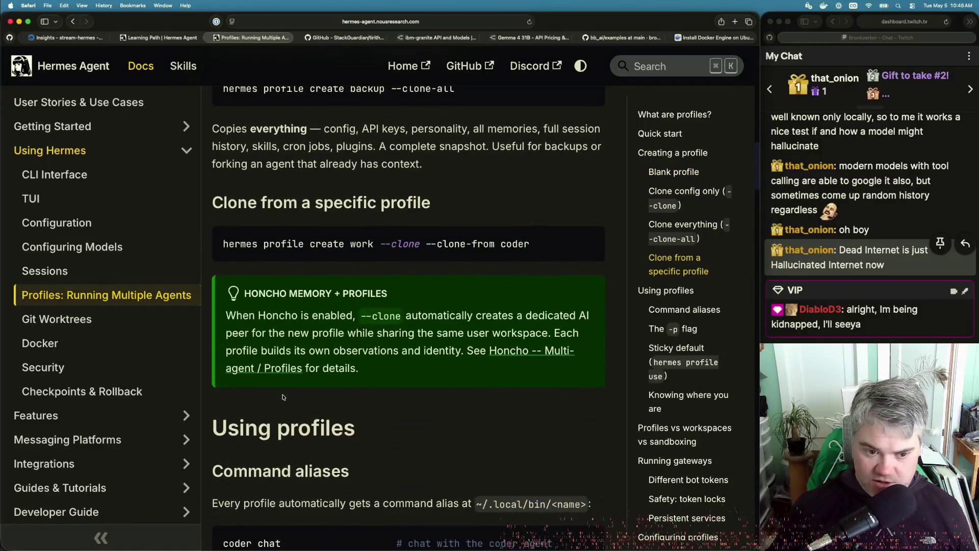
scroll(283, 397, "down", 4)
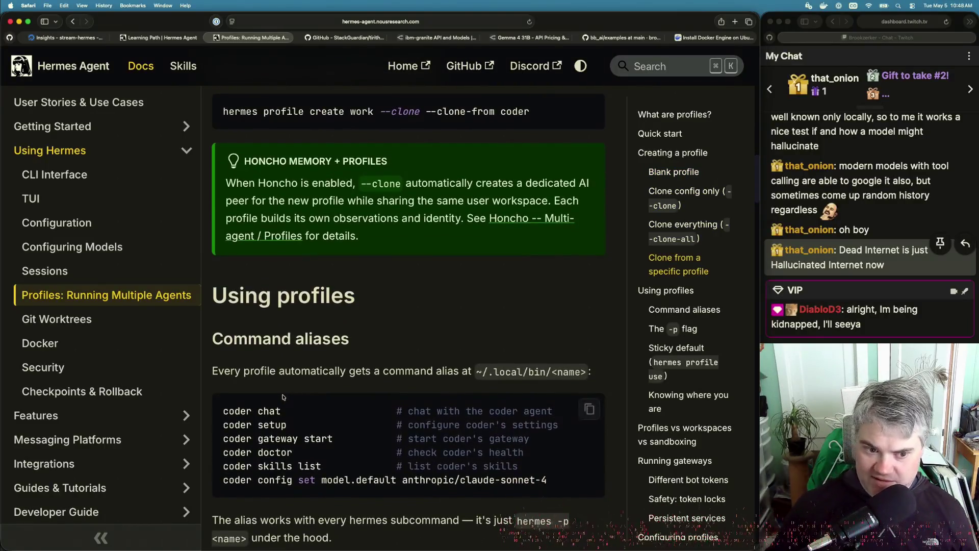
scroll(283, 397, "down", 6)
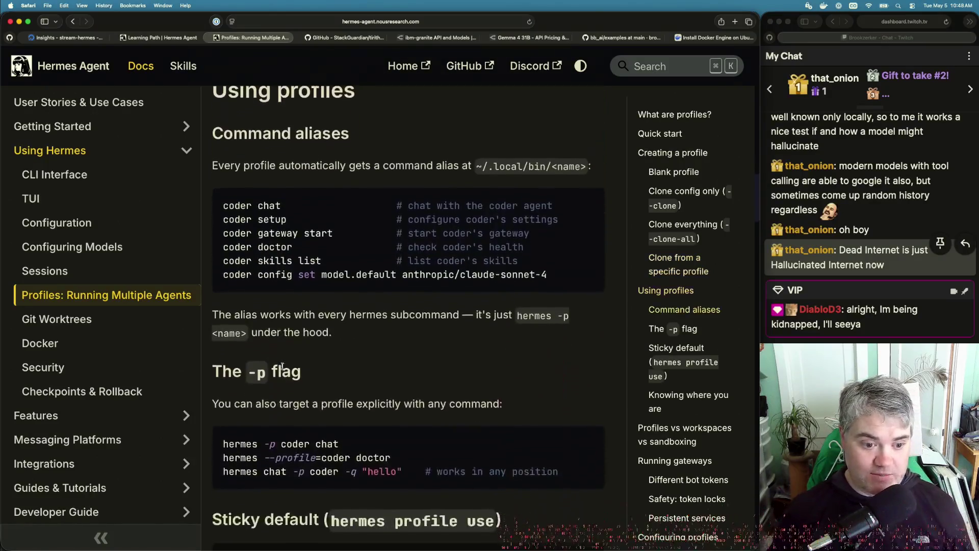
Open the Git Worktrees docs page and read down to 'Running Multiple Agents in Parallel'.
left_click(136, 321)
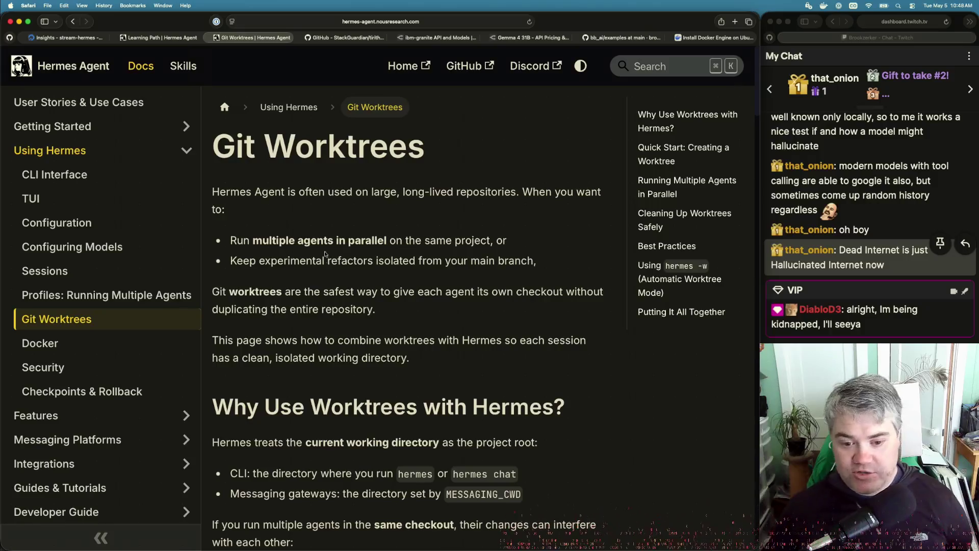
scroll(342, 384, "down", 5)
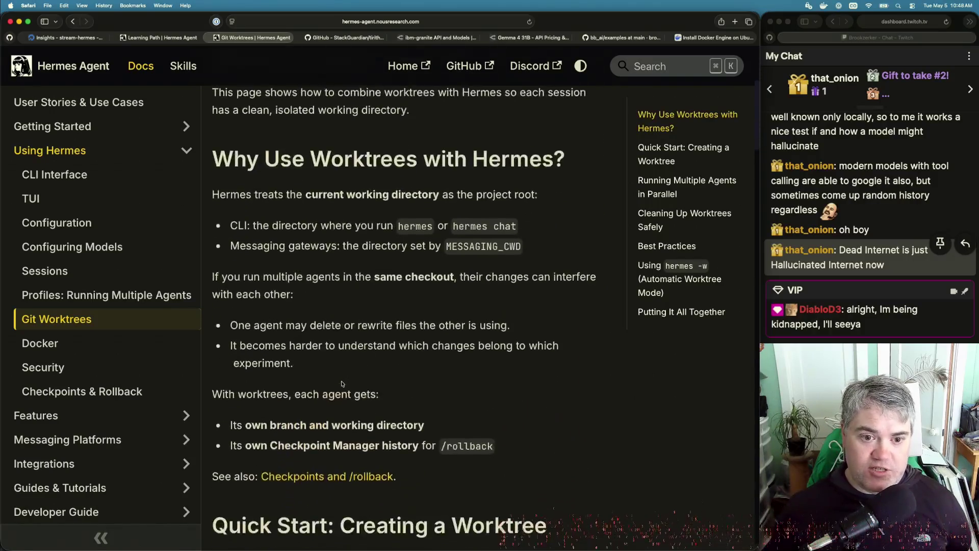
scroll(342, 383, "down", 1)
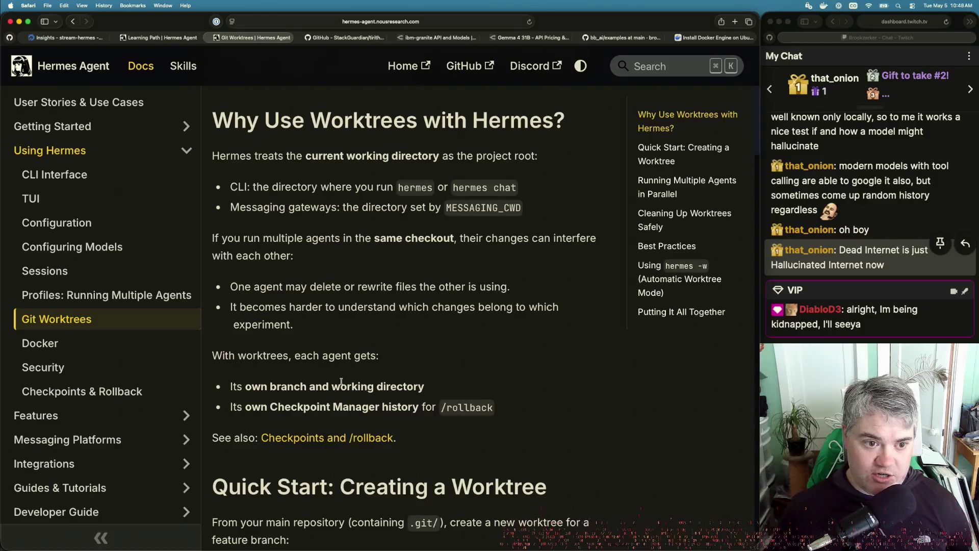
scroll(341, 381, "down", 3)
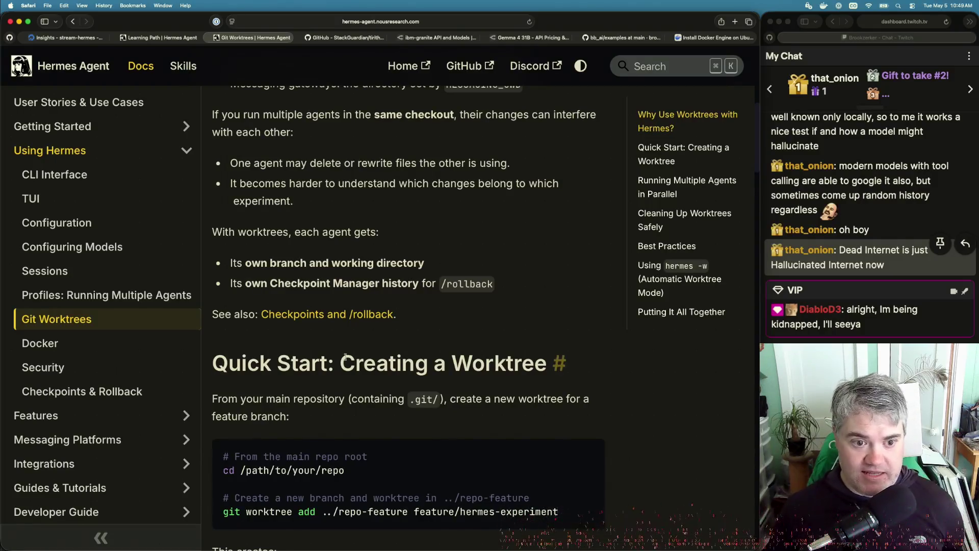
scroll(342, 383, "down", 3)
scroll(350, 333, "down", 4)
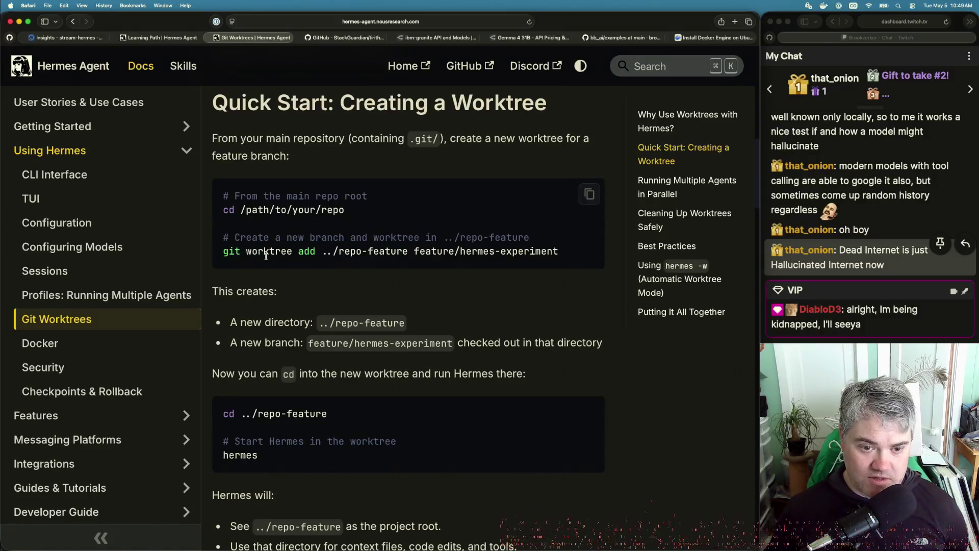
scroll(291, 231, "up", 3)
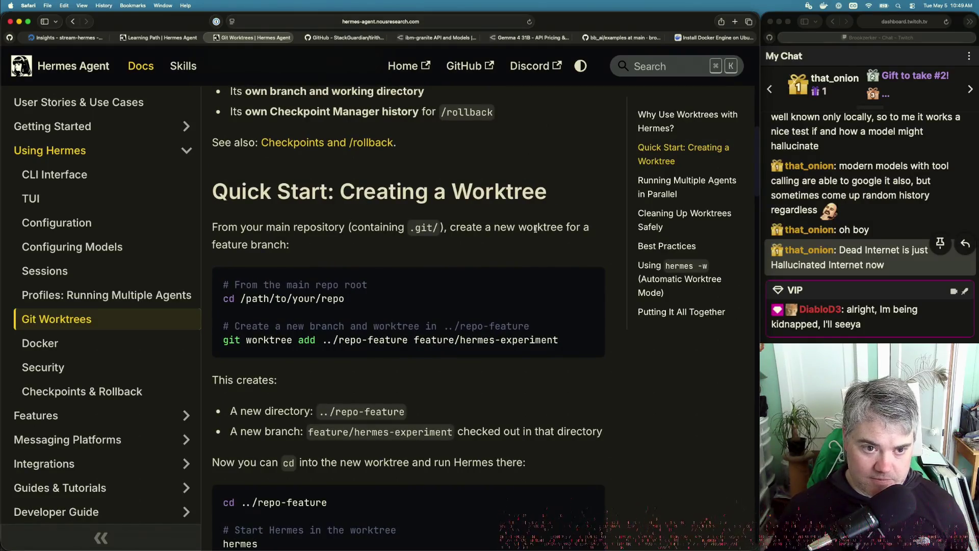
scroll(327, 264, "down", 3)
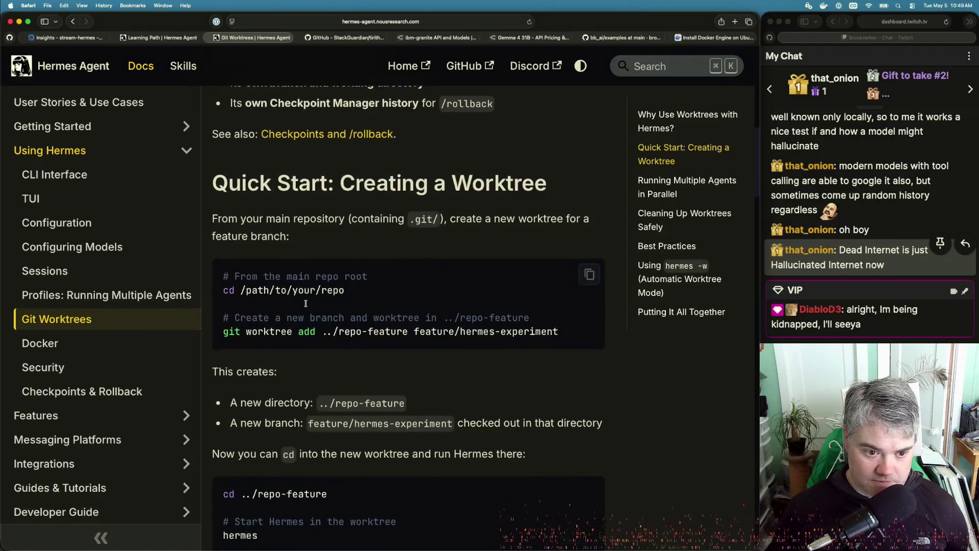
scroll(305, 304, "down", 3)
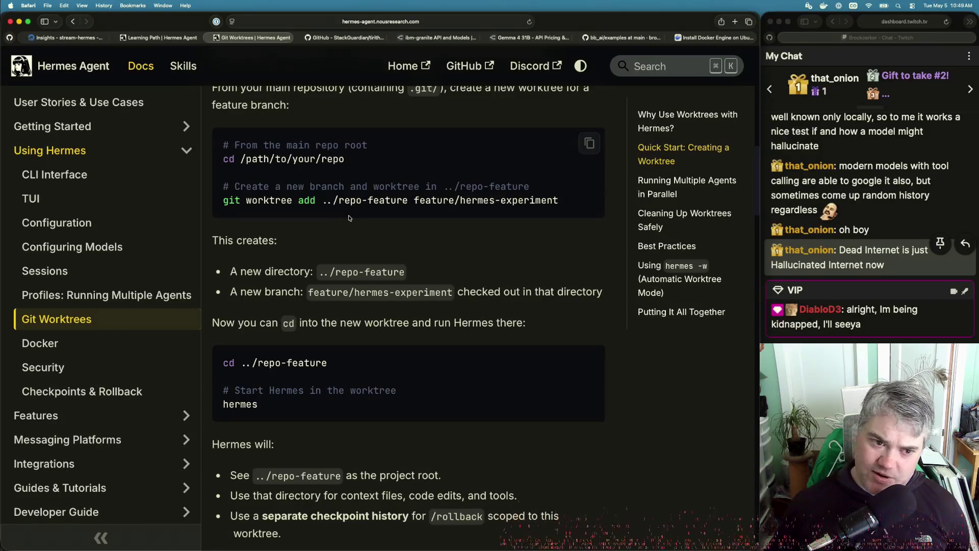
scroll(299, 284, "down", 5)
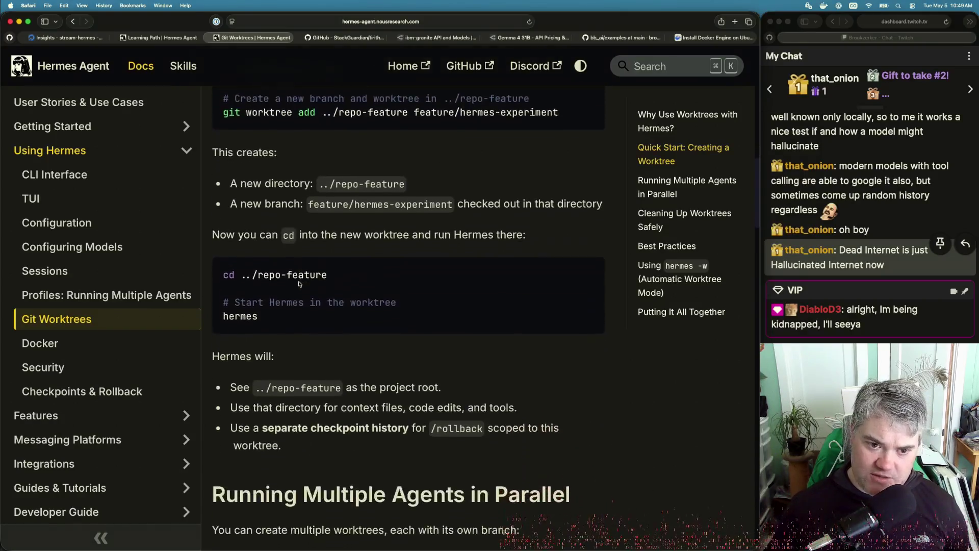
scroll(299, 283, "down", 4)
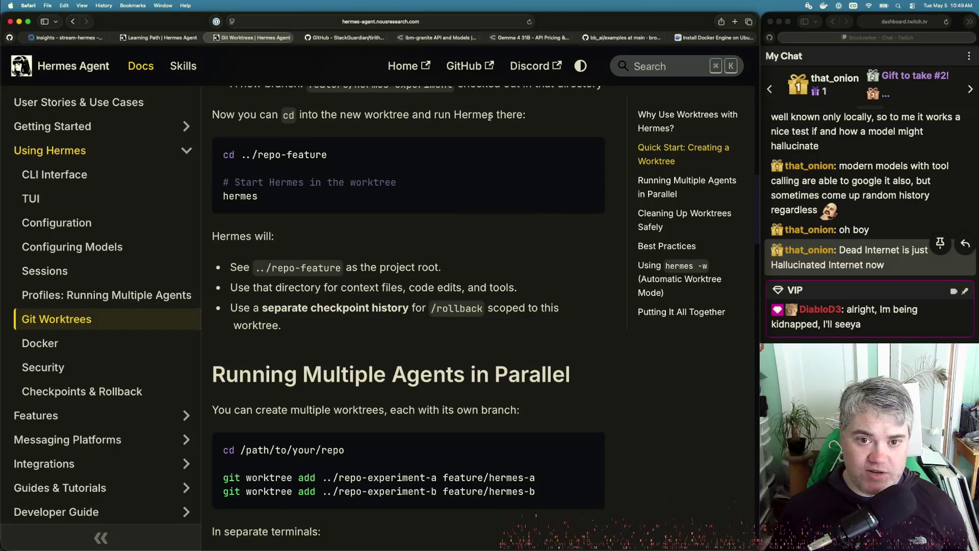
scroll(341, 261, "down", 3)
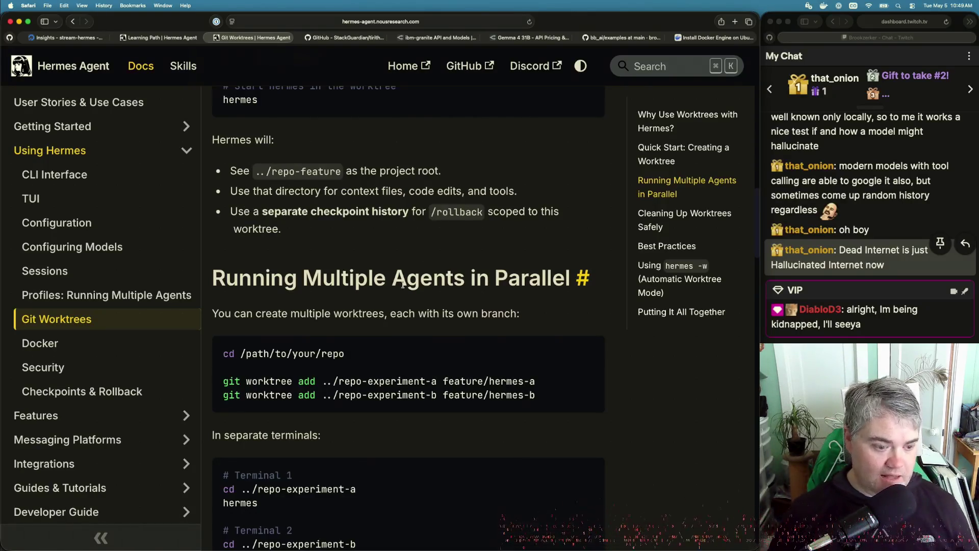
key("super+Tab")
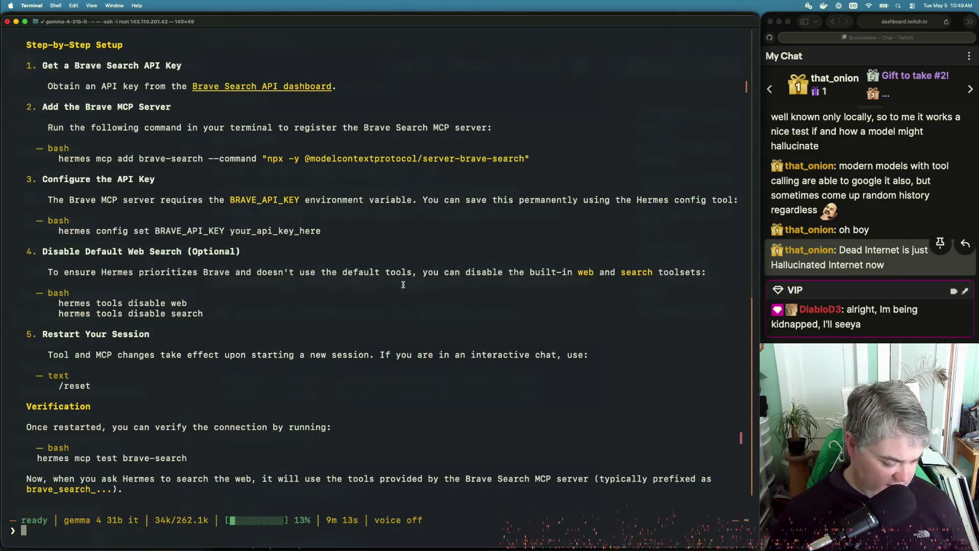
Exit the Hermes chat, then run ll, cd and ls to list the home directory.
key("ctrl+d")
key("Return")
key("Return")
key("Return")
type("ll")
key("Return")
type("cd")
key("Return")
type("ls")
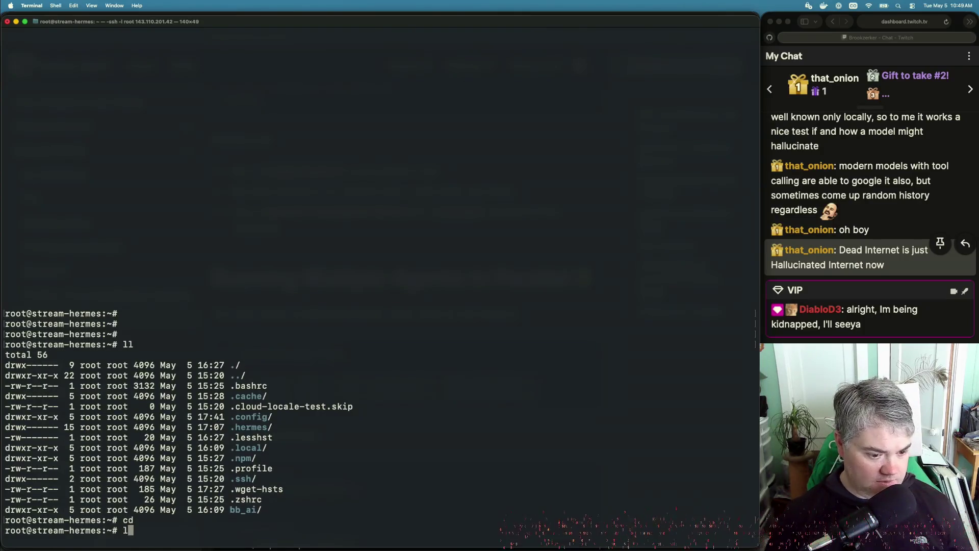
key("Return")
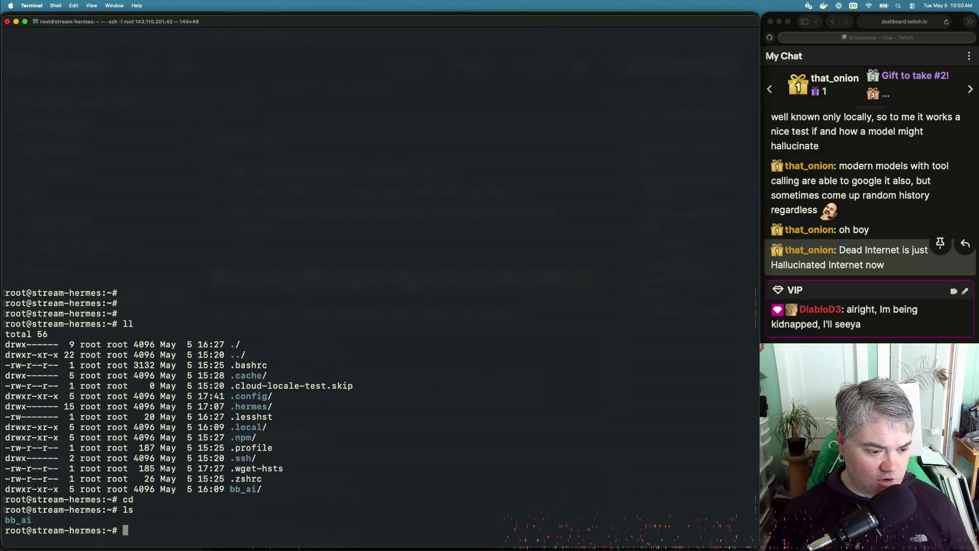
Change into the root directory with cd / and list its contents.
type("/")
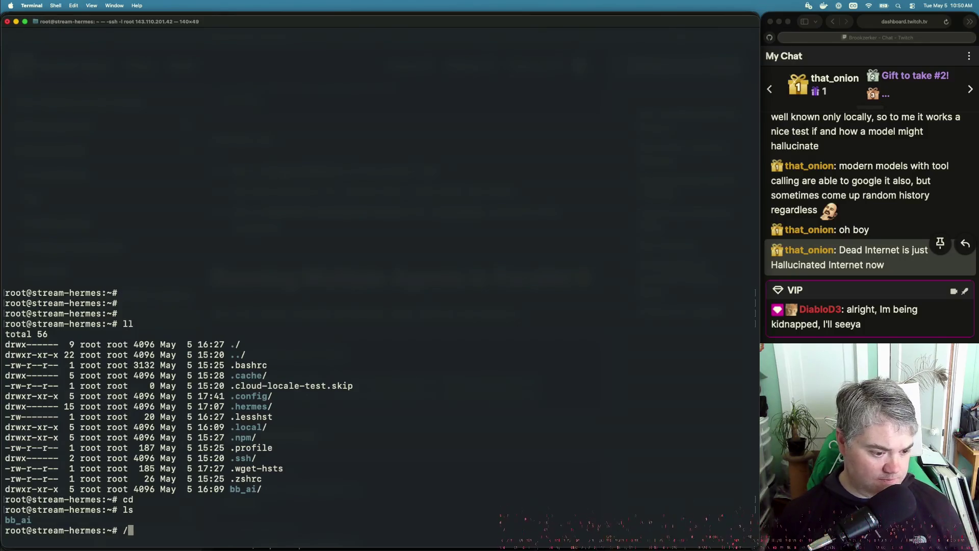
key("BackSpace")
type("cd /")
key("Return")
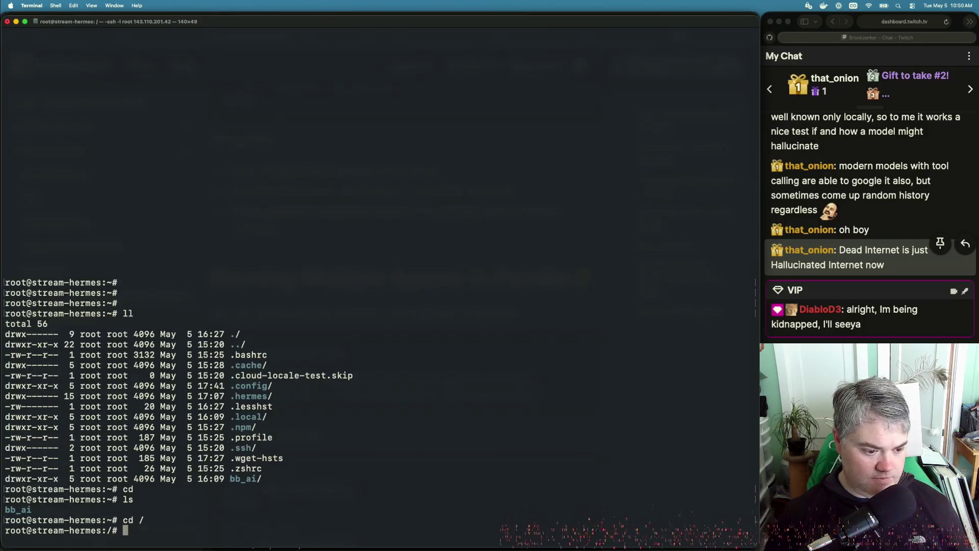
type("ls")
key("Return")
Create a mytest folder holding this.md with the text 'hello 12465'.
type("mkdir ")
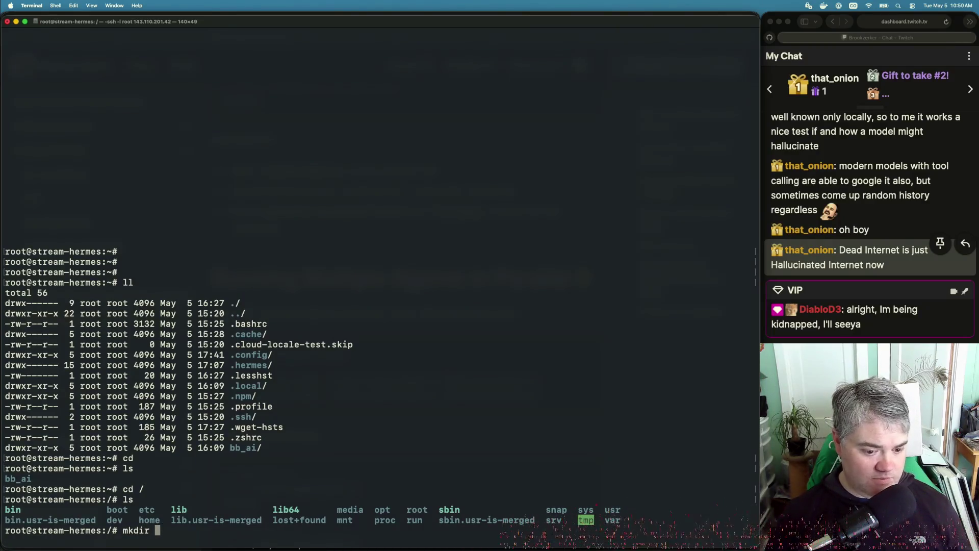
type("mytest")
key("Return")
type("c")
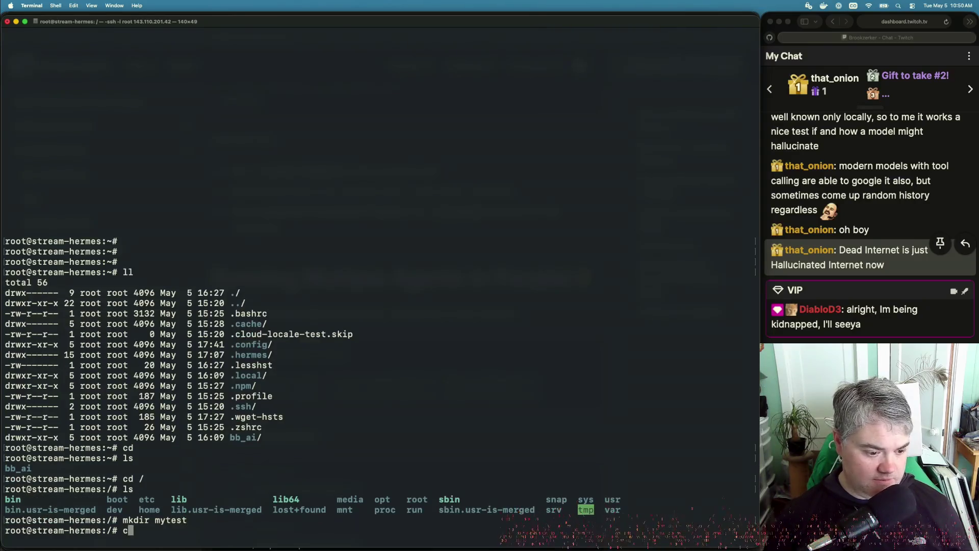
type("d mytest/")
key("Return")
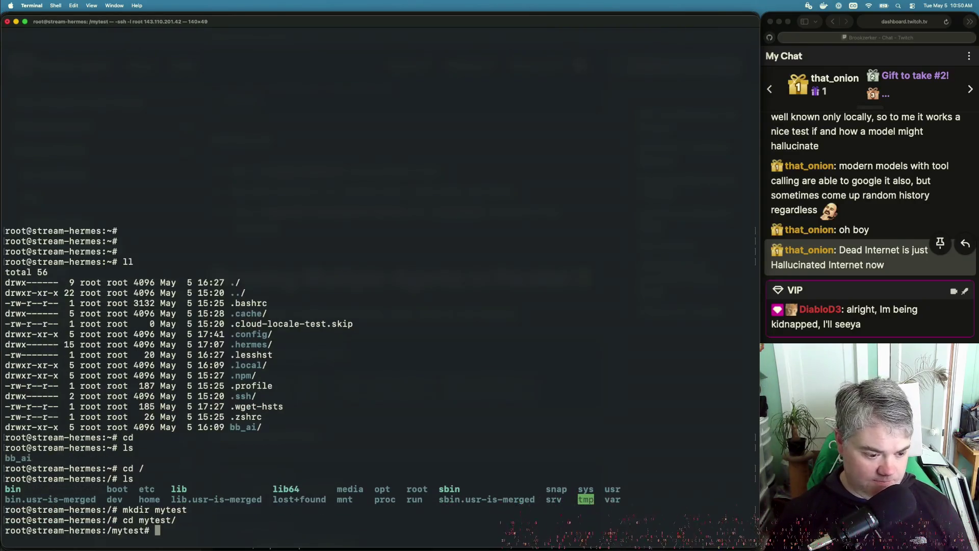
type("touch this.")
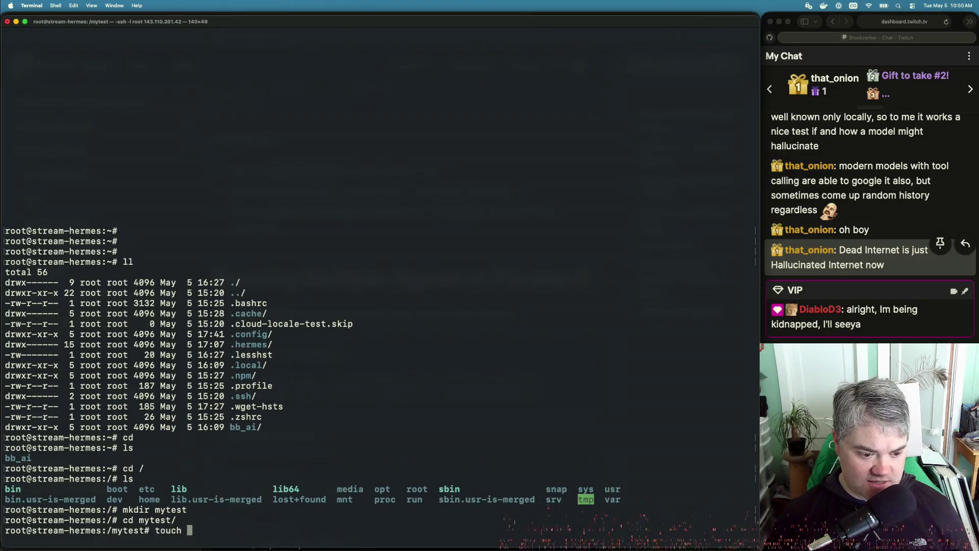
key("BackSpace")
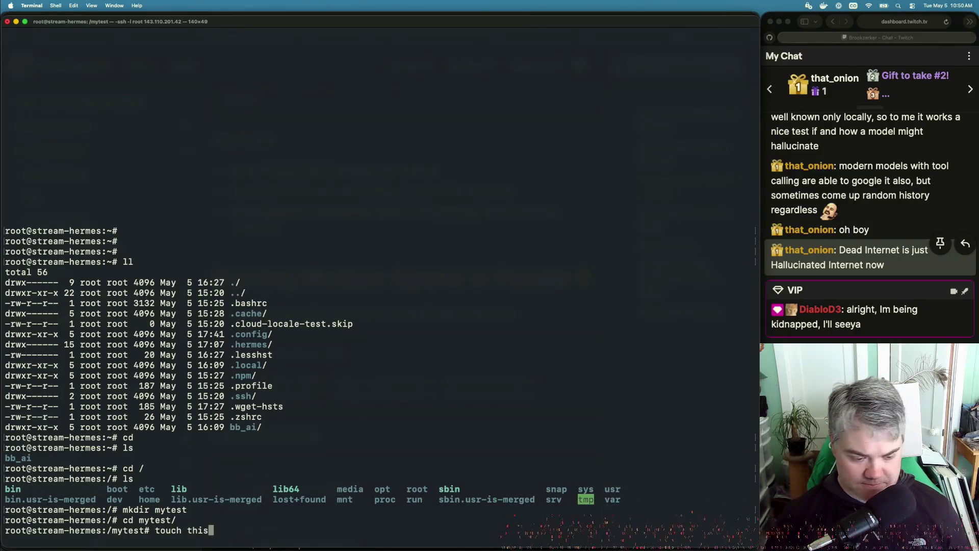
type(".md")
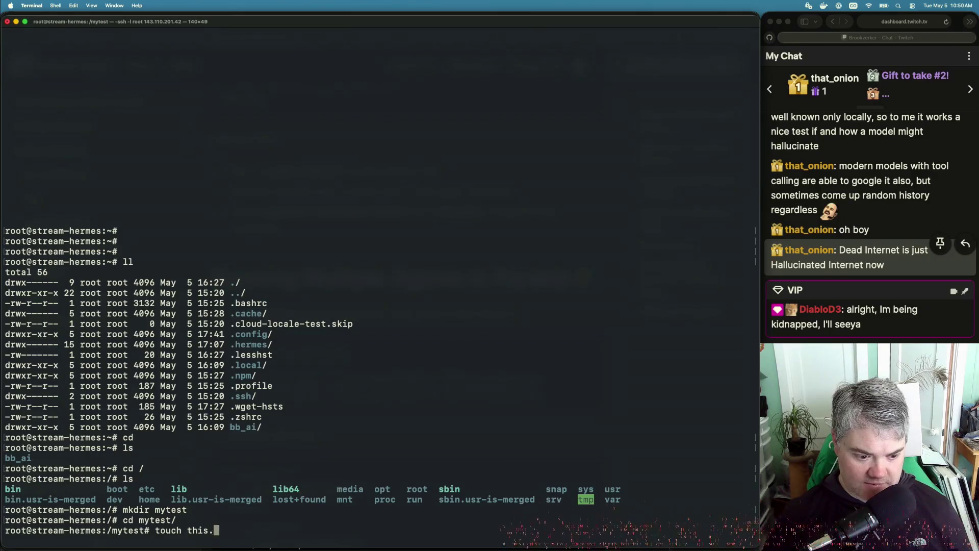
key("Return")
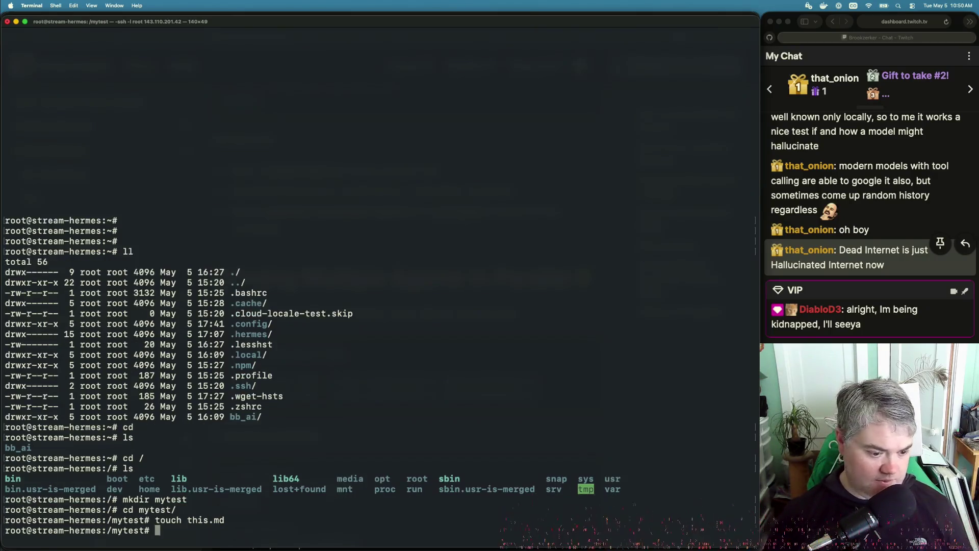
type("echo ")
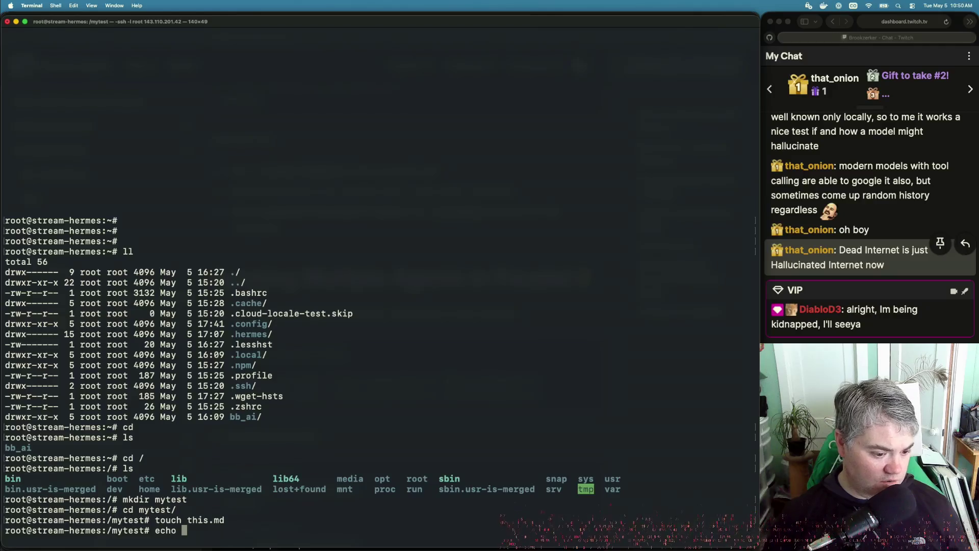
type("\"hell")
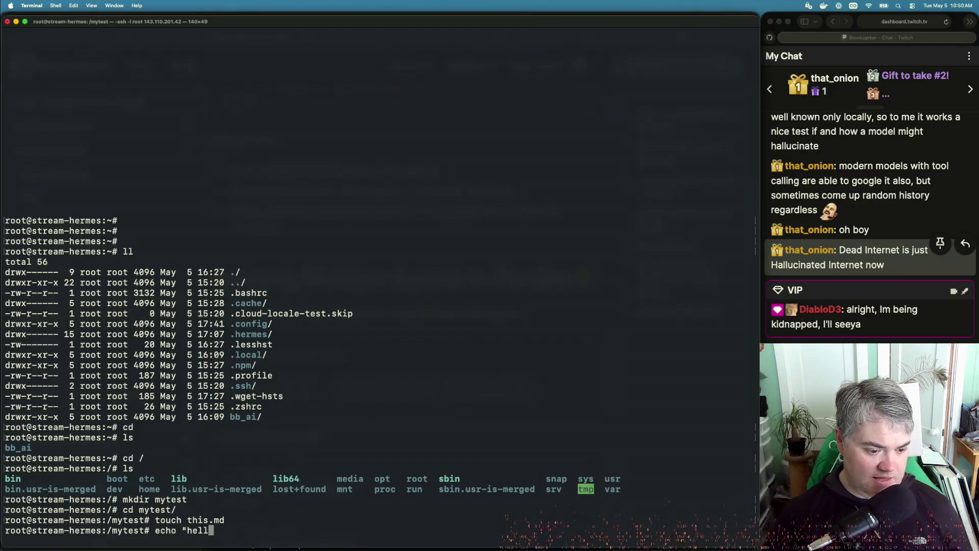
type("o 12465")
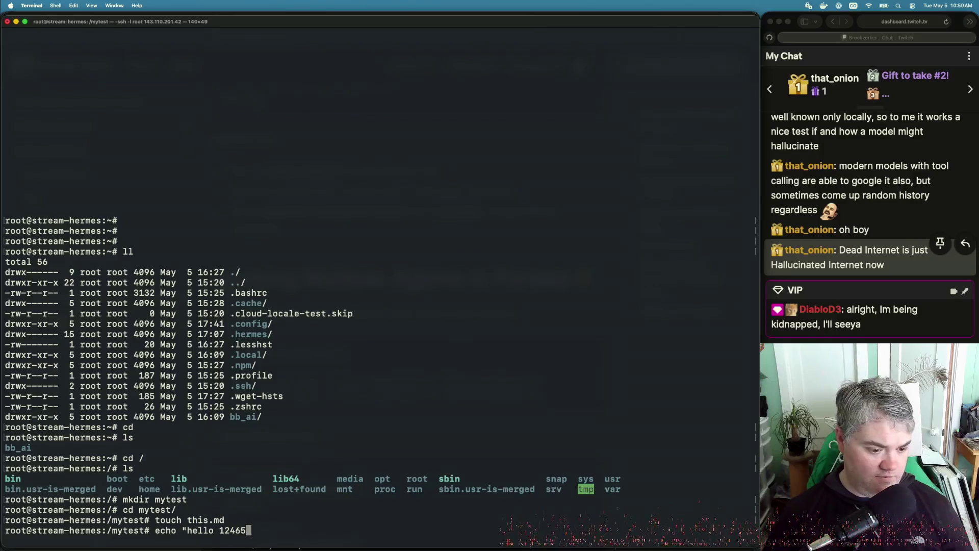
type("\" ")
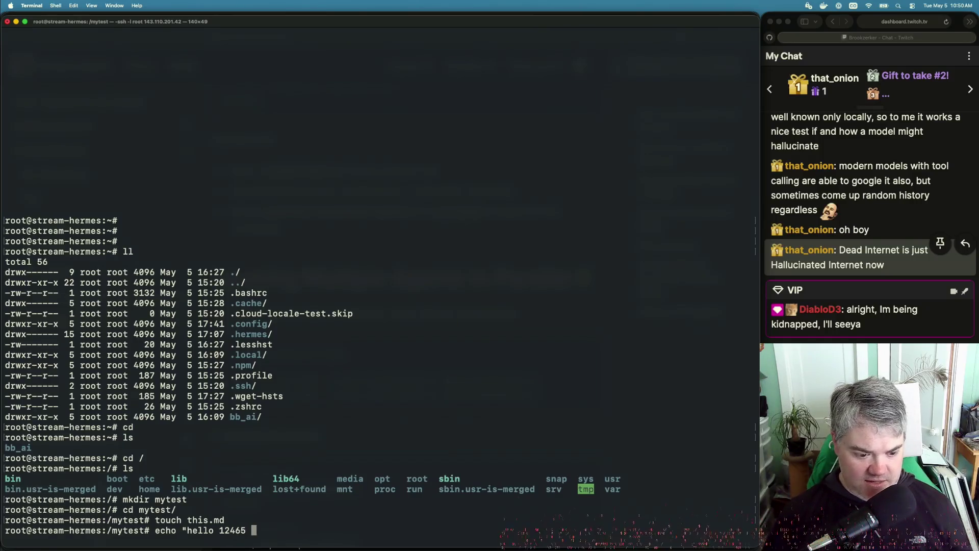
type("> this.md")
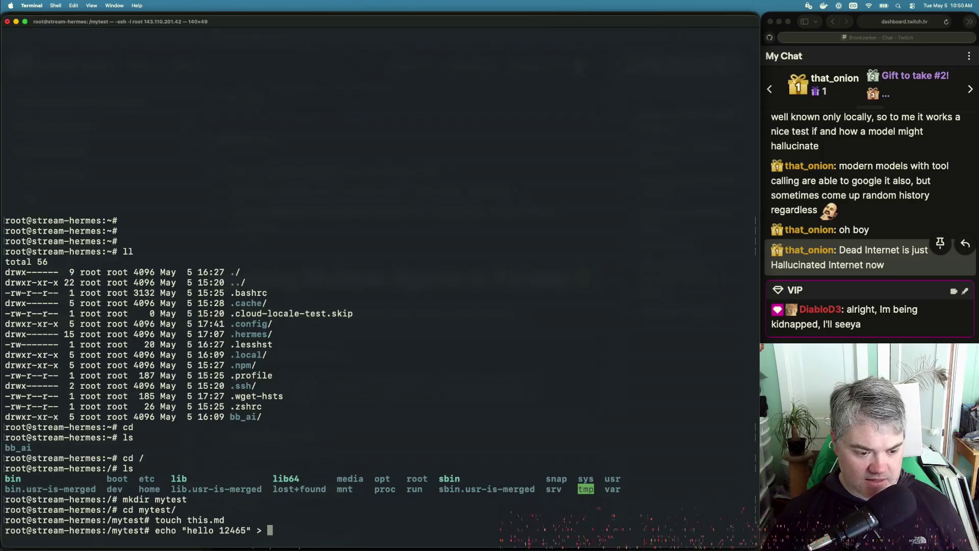
key("Return")
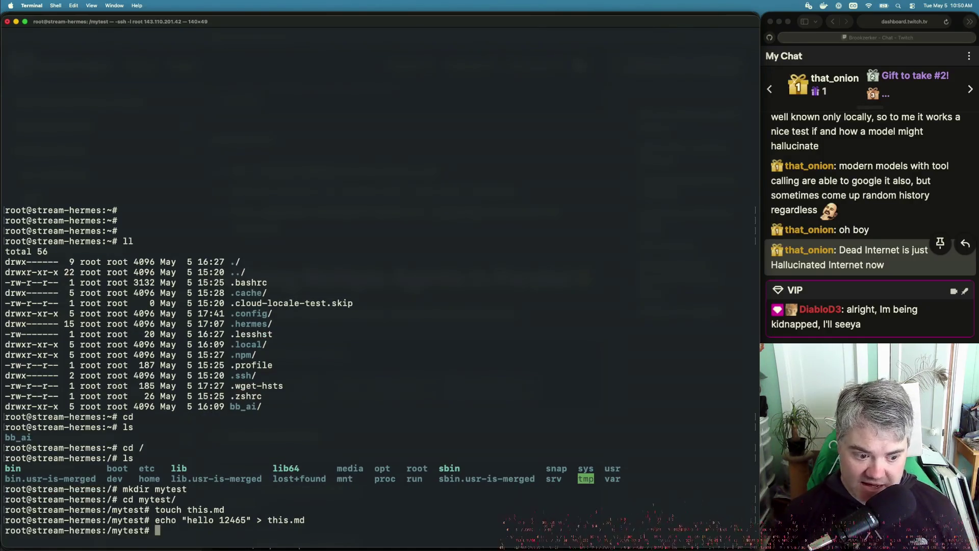
Relaunch hermes --tui from command history inside /mytest, then return to Safari.
type("he")
key("BackSpace")
key("BackSpace")
key("ctrl+r")
type("her")
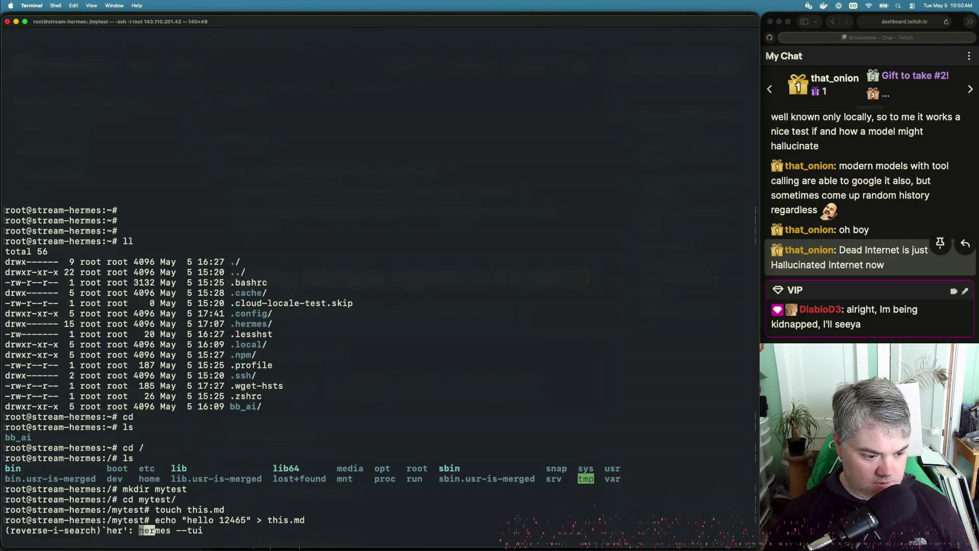
key("Return")
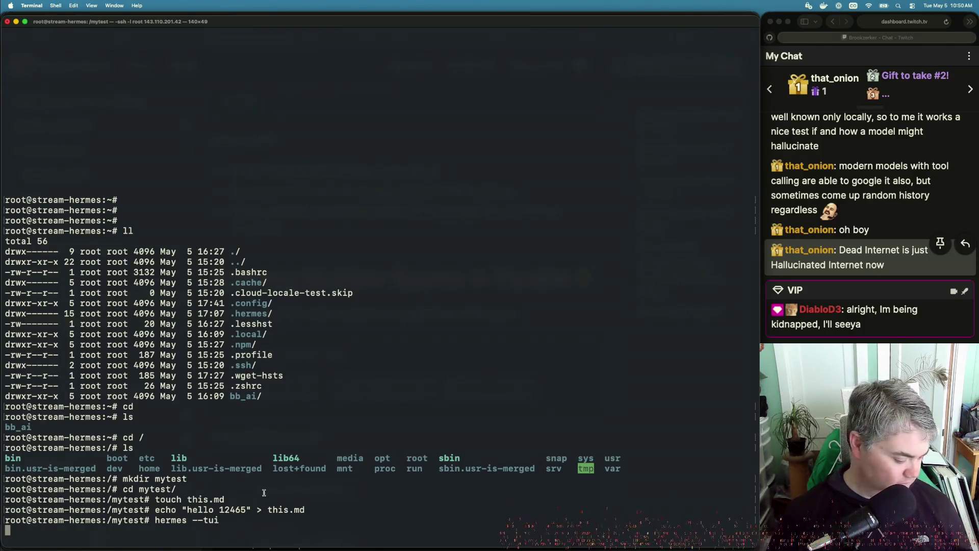
key("super+Tab")
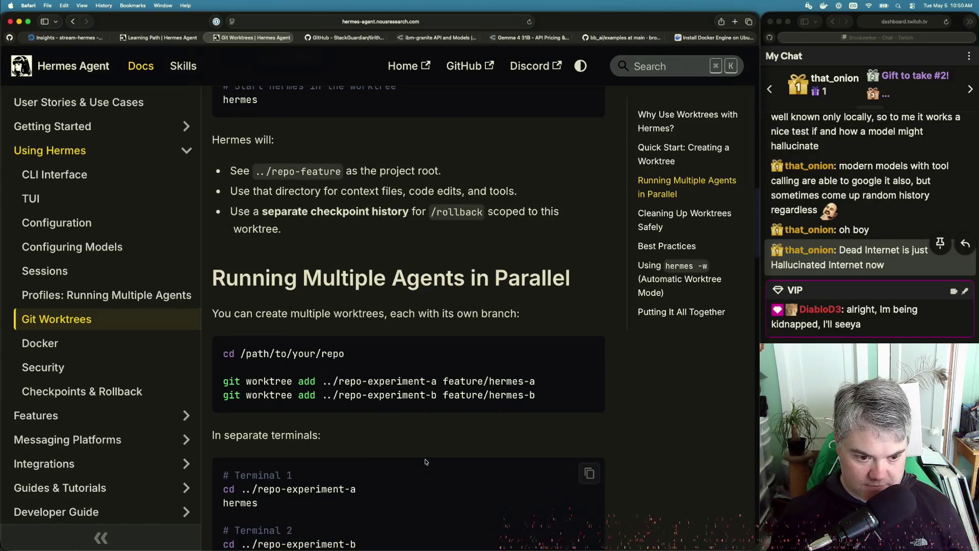
Read through Running Multiple Agents, Cleaning Up Worktrees Safely and Best Practices on the Git Worktrees page.
scroll(426, 460, "down", 3)
scroll(427, 461, "down", 3)
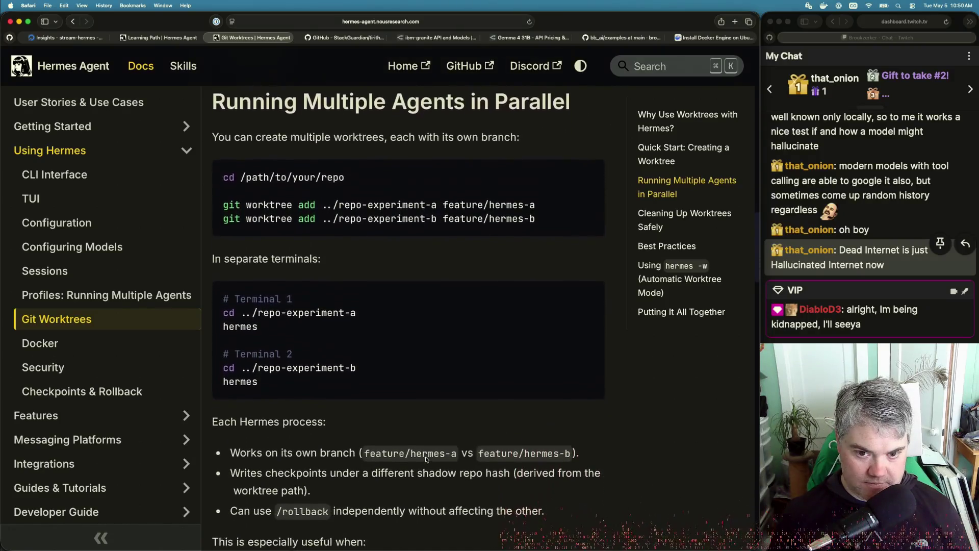
scroll(426, 459, "down", 2)
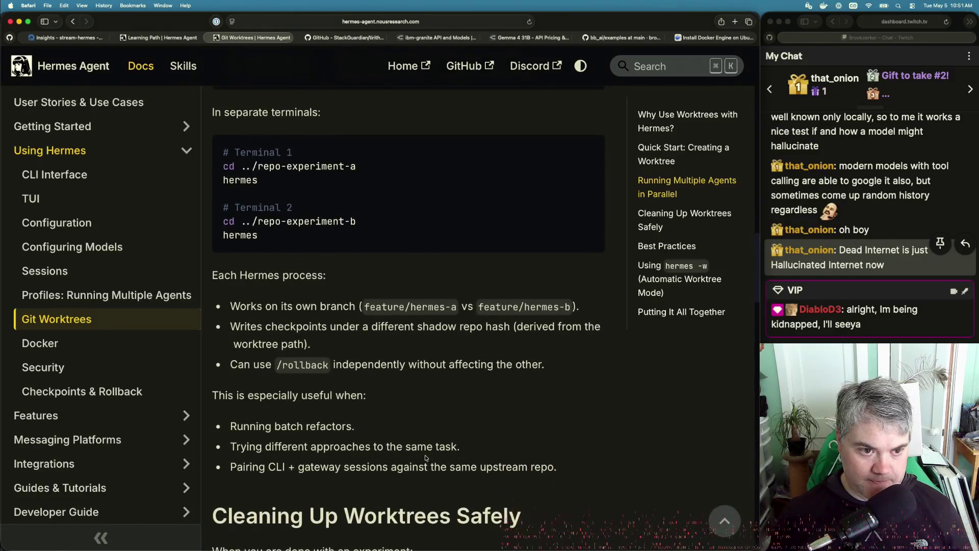
scroll(426, 458, "up", 1)
scroll(426, 457, "down", 1)
scroll(426, 458, "down", 2)
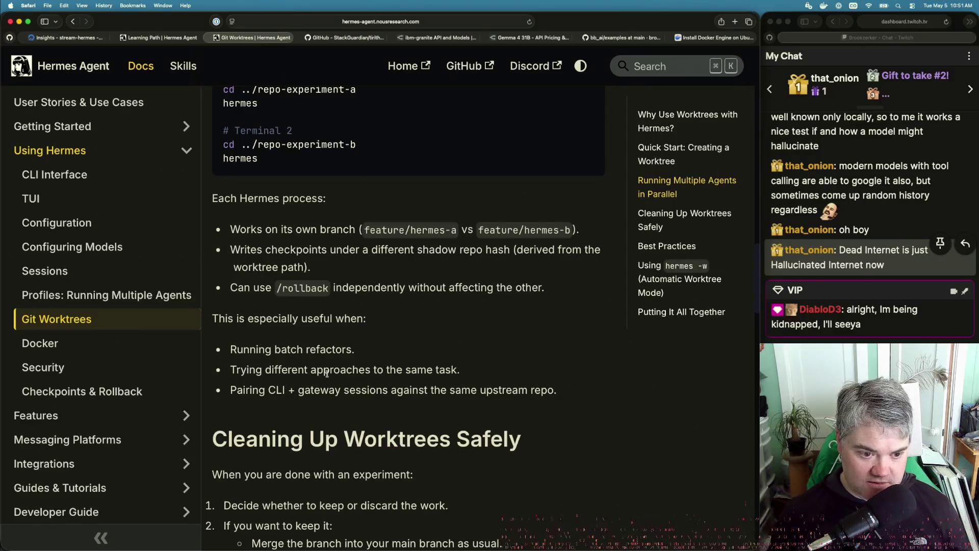
scroll(327, 373, "down", 5)
scroll(327, 374, "down", 2)
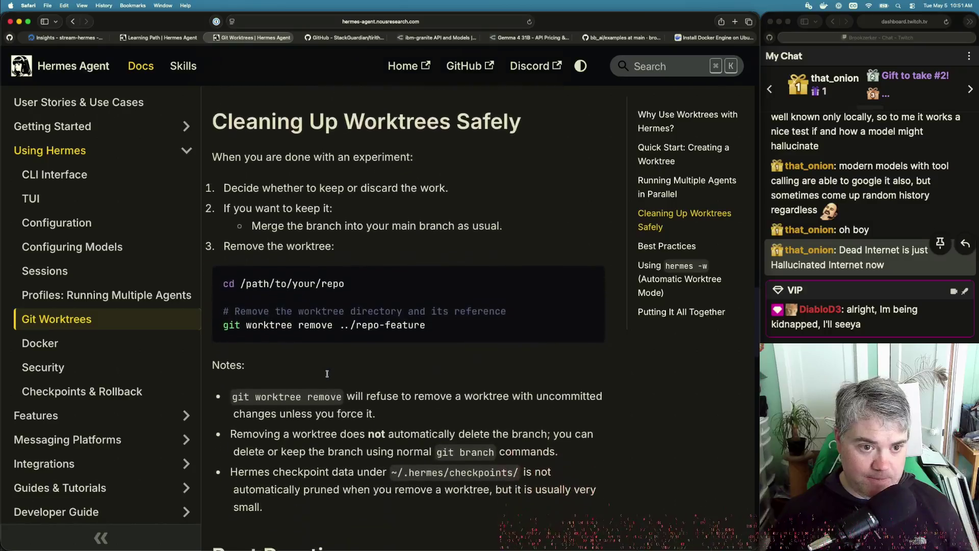
scroll(327, 376, "down", 4)
scroll(327, 376, "up", 5)
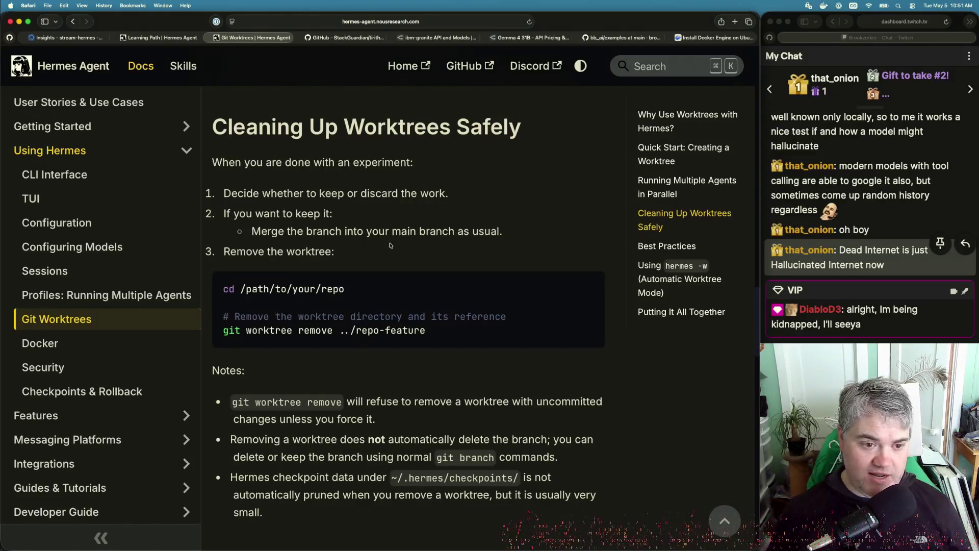
scroll(371, 381, "down", 4)
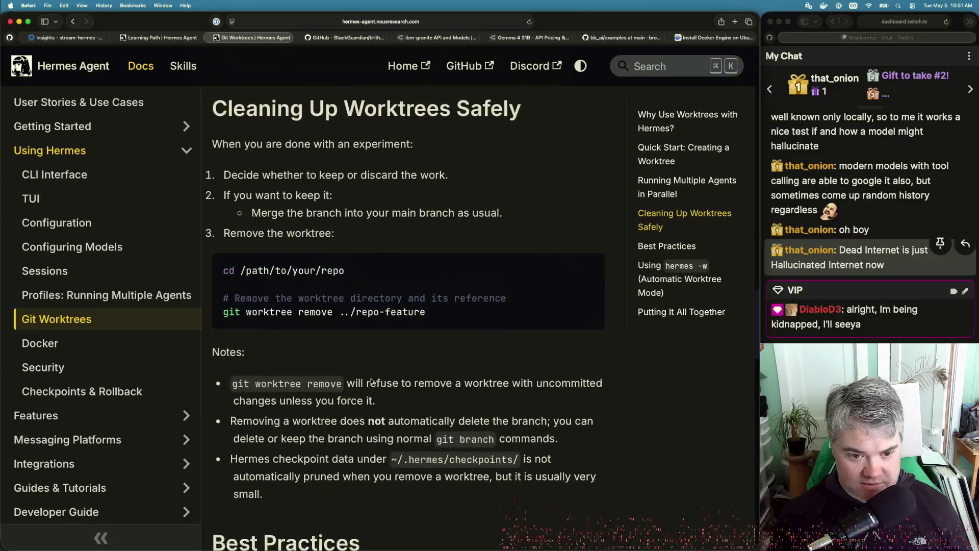
scroll(372, 381, "down", 3)
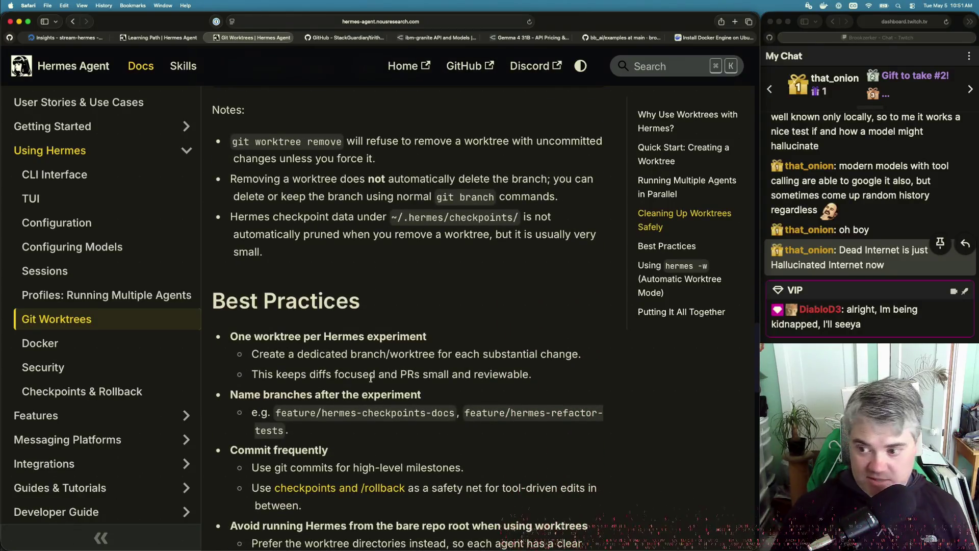
key("super+Tab")
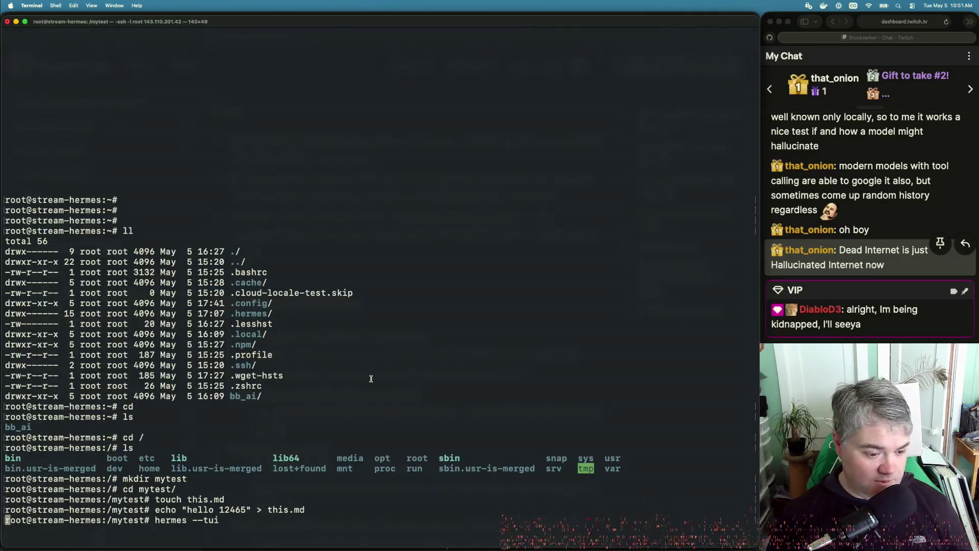
Ask the Hermes agent 'what file do you see in the current directory?' and wait for its listing.
key("super+Tab")
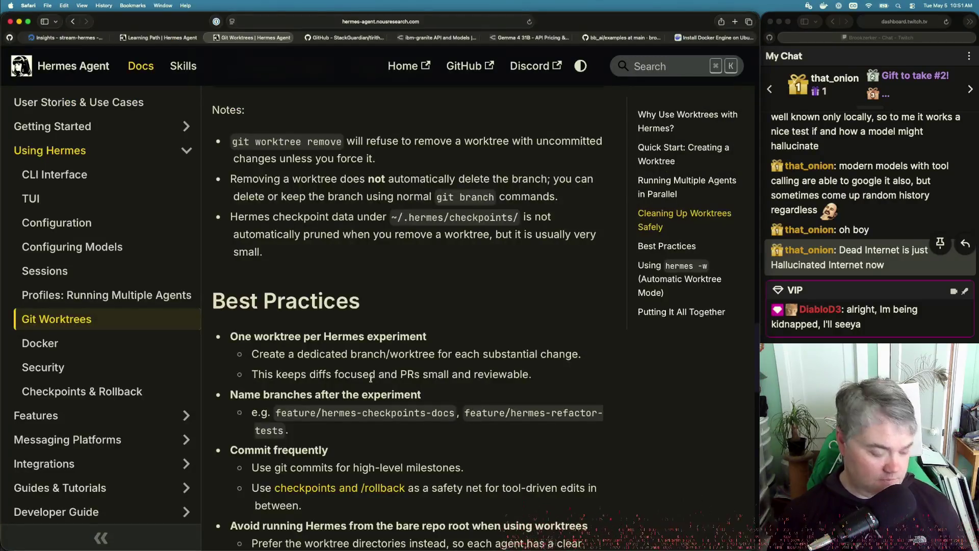
key("super+Tab")
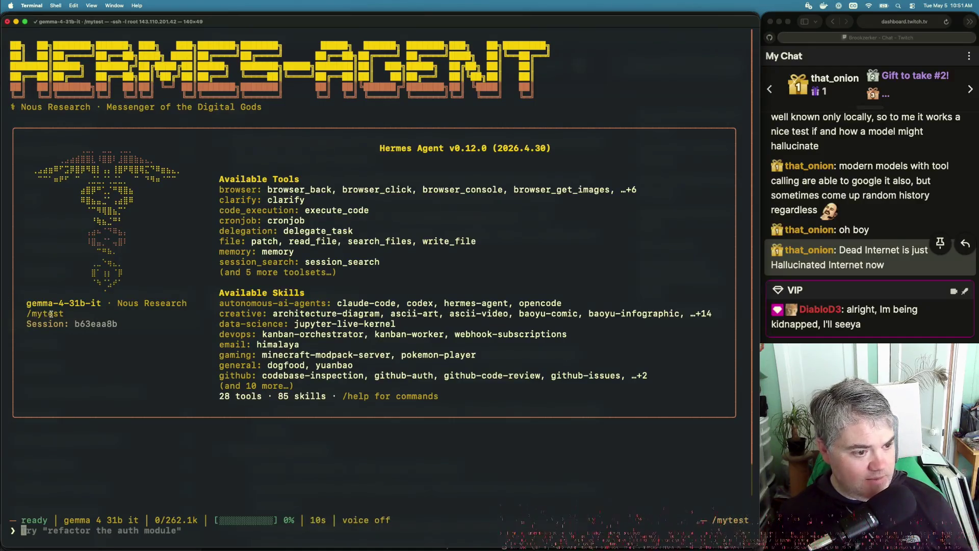
type("what ")
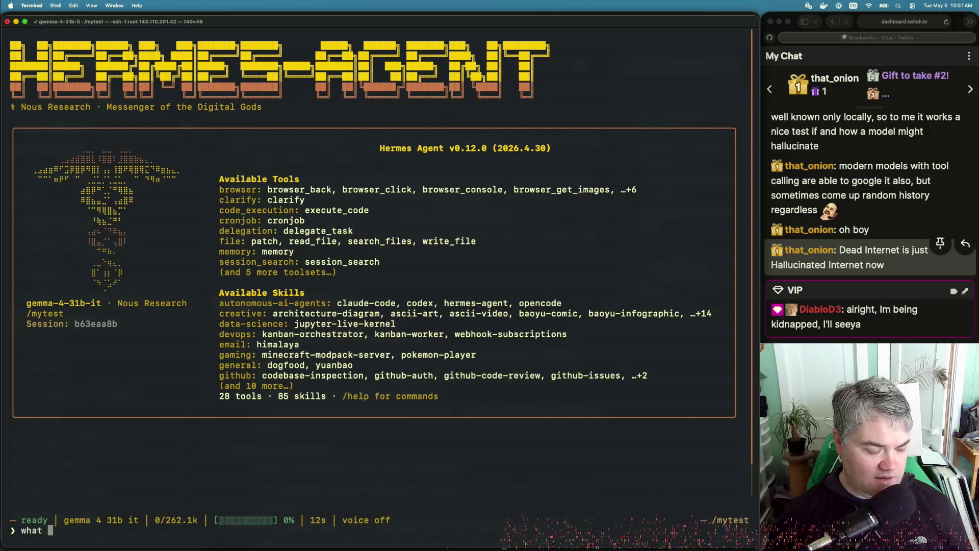
type("file do")
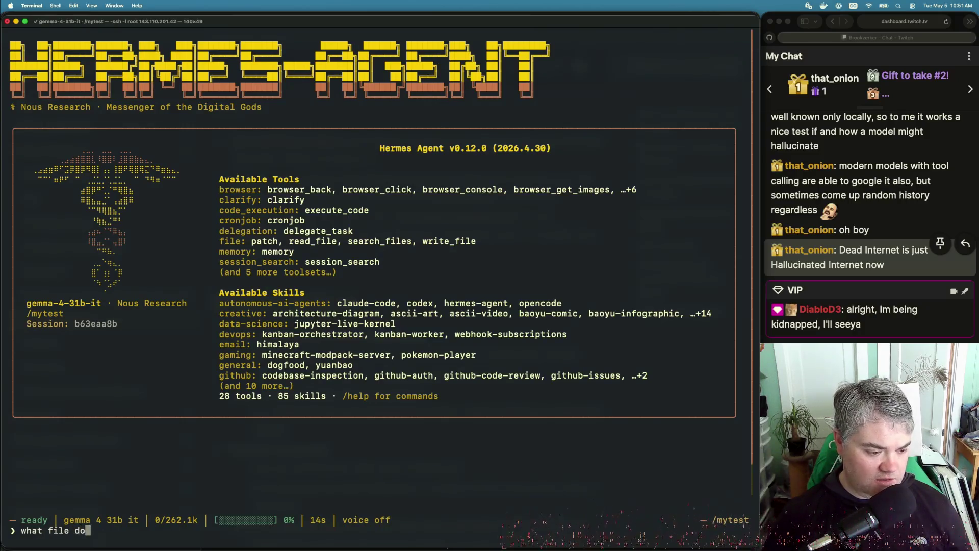
type(" you see in the")
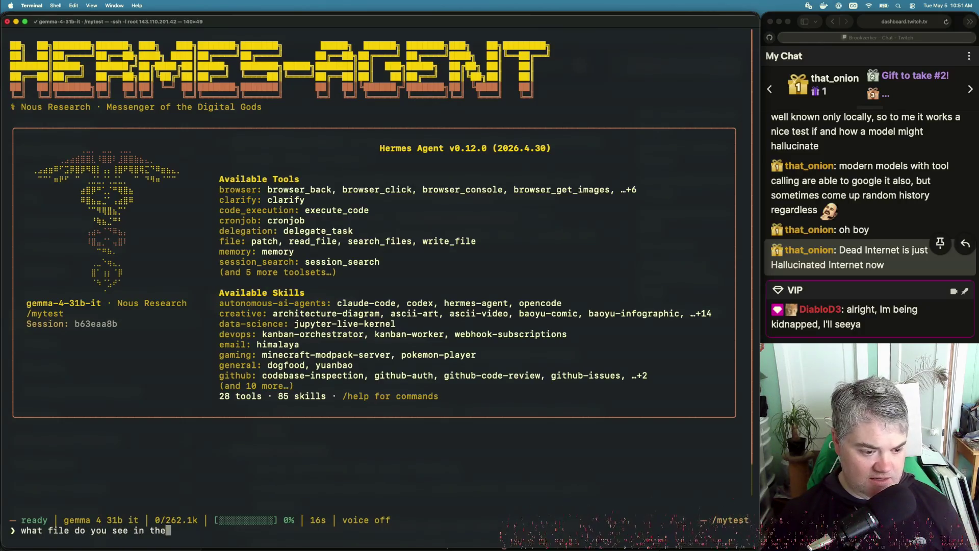
type(" current di")
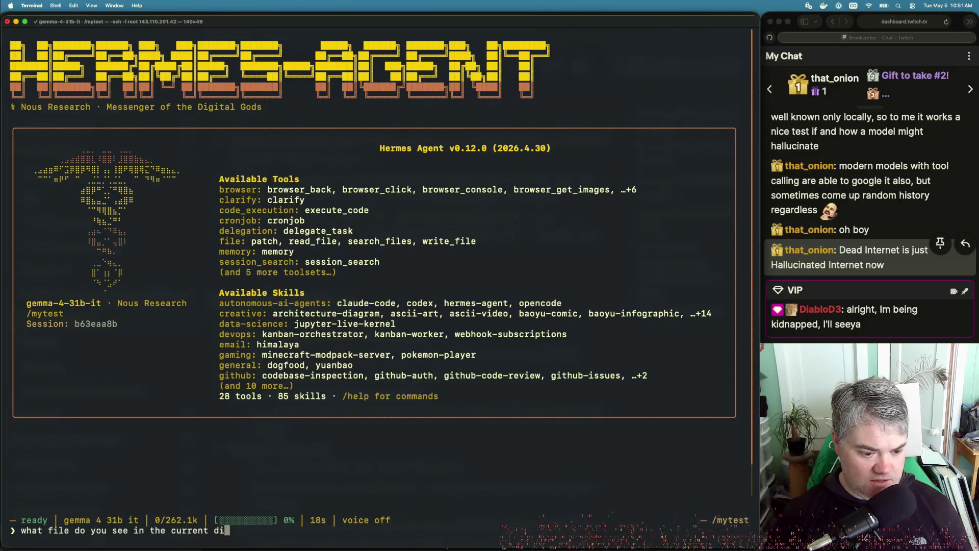
type("rectory?")
key("Return")
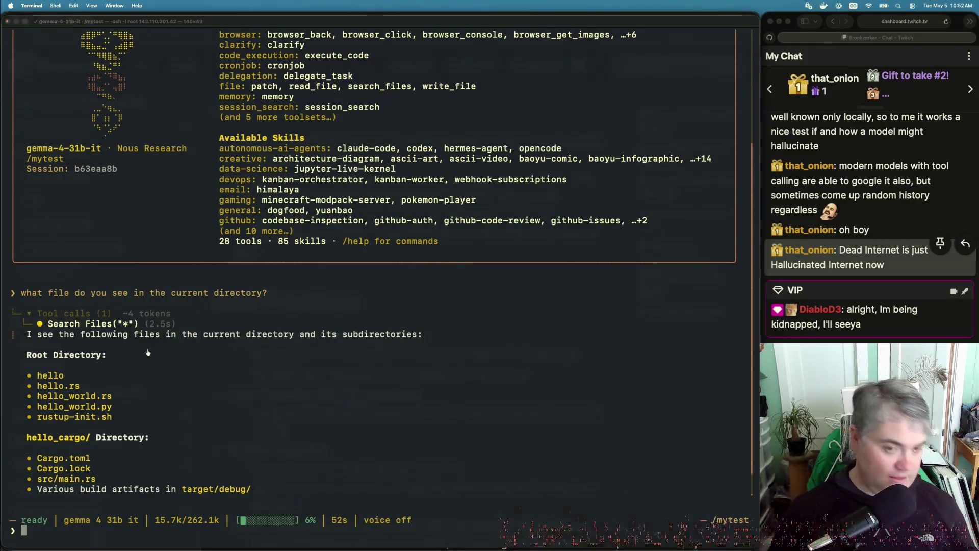
key("super+Tab")
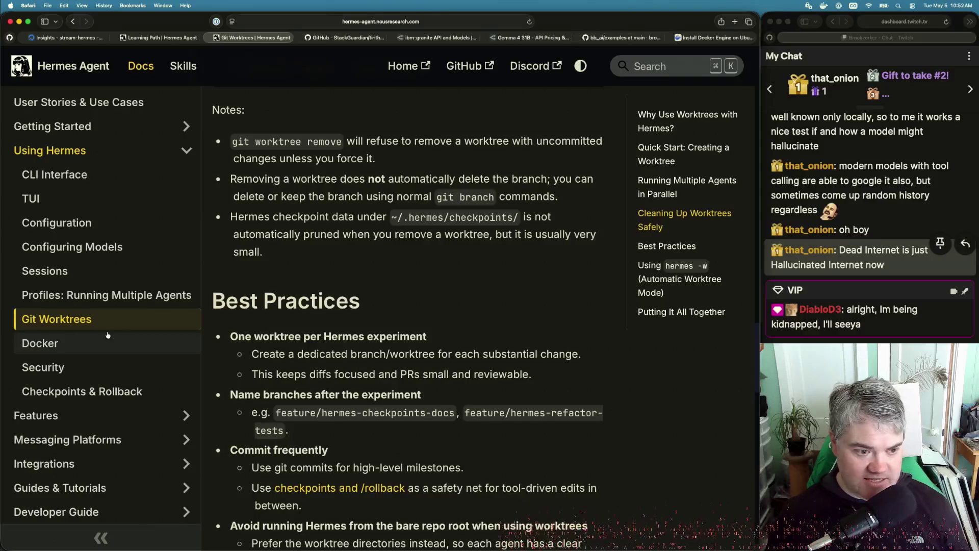
Read the Docker docs page intro and Quick start, then go to the Security page.
left_click(122, 340)
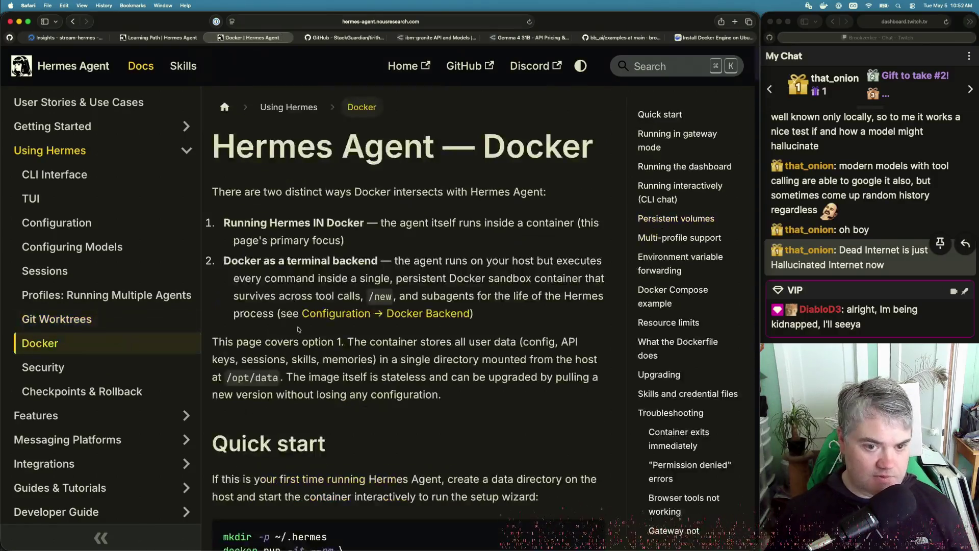
scroll(381, 322, "down", 4)
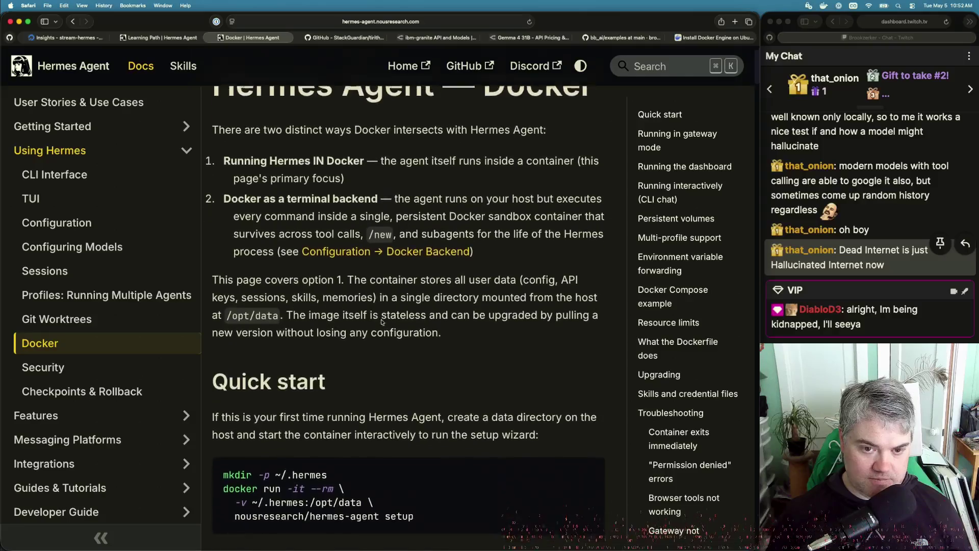
scroll(381, 322, "down", 1)
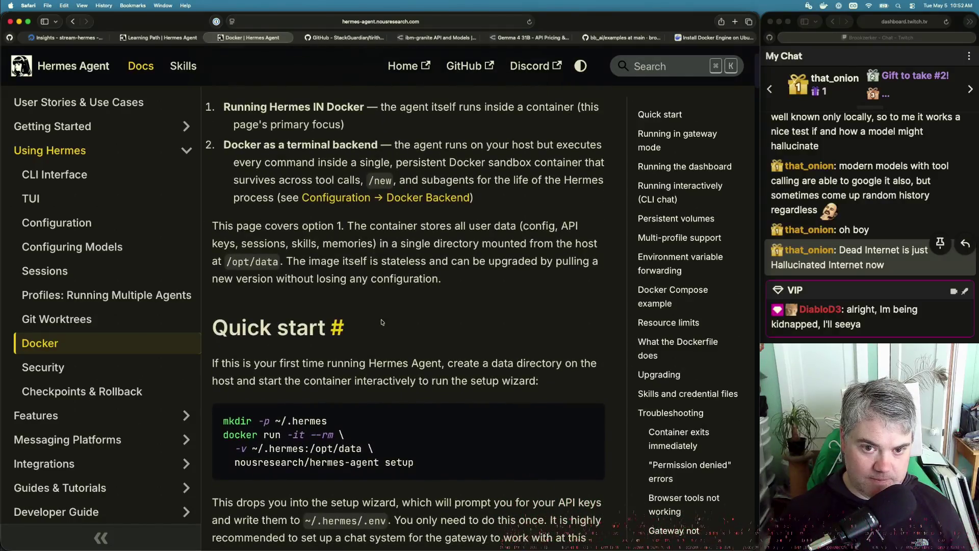
scroll(382, 321, "up", 2)
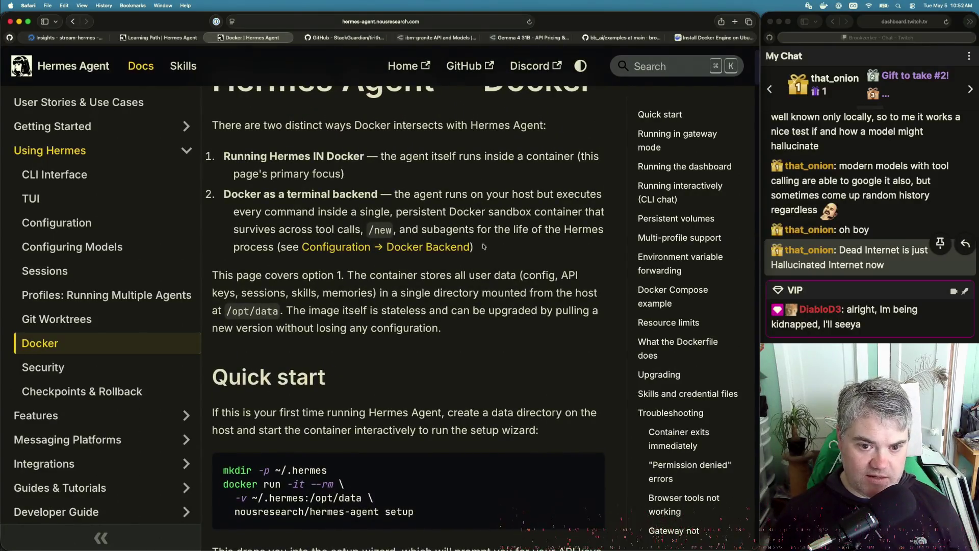
left_click_drag(483, 247, 272, 206)
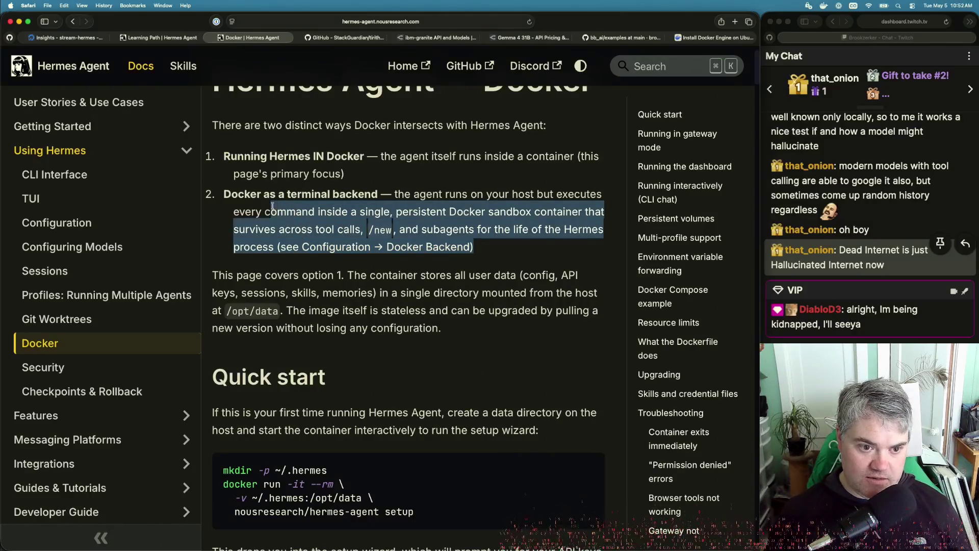
left_click(261, 213)
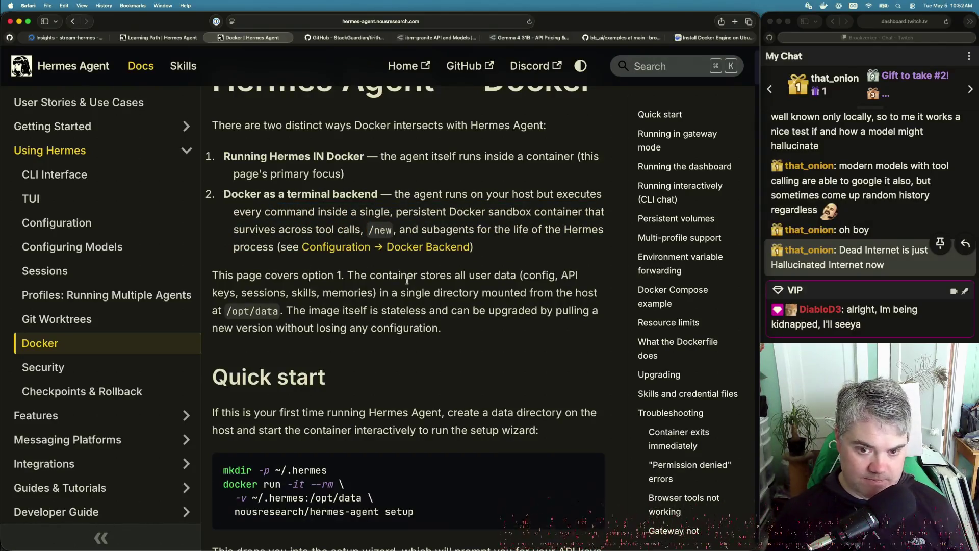
scroll(437, 332, "down", 5)
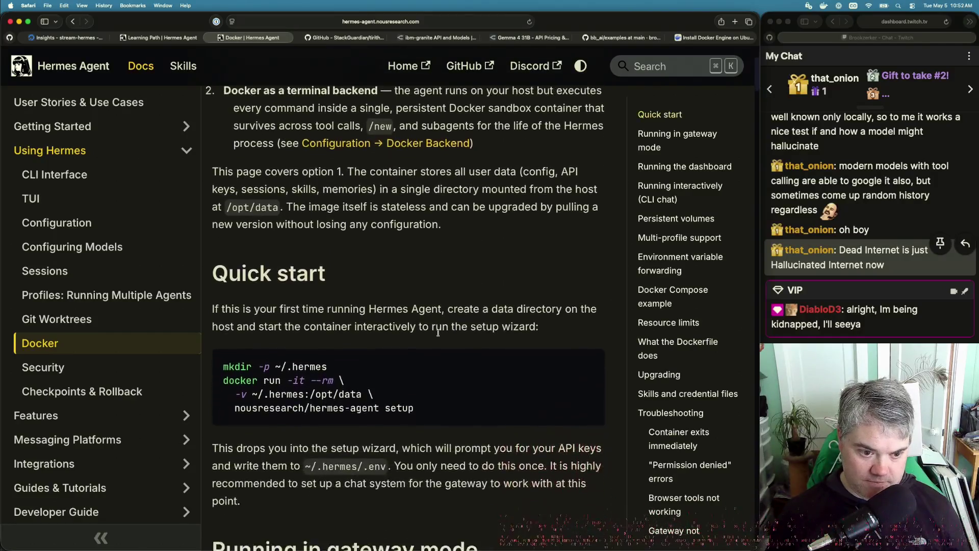
scroll(289, 202, "up", 3)
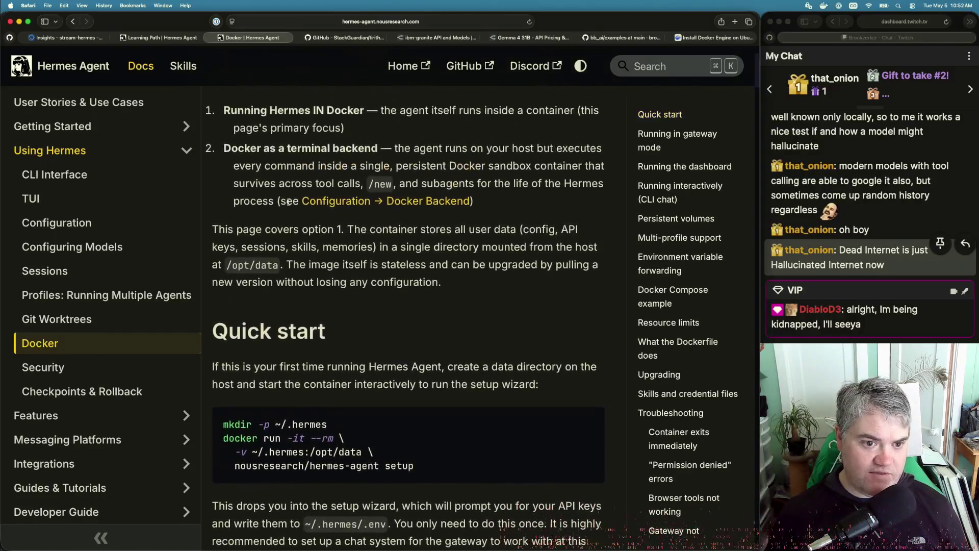
left_click(108, 372)
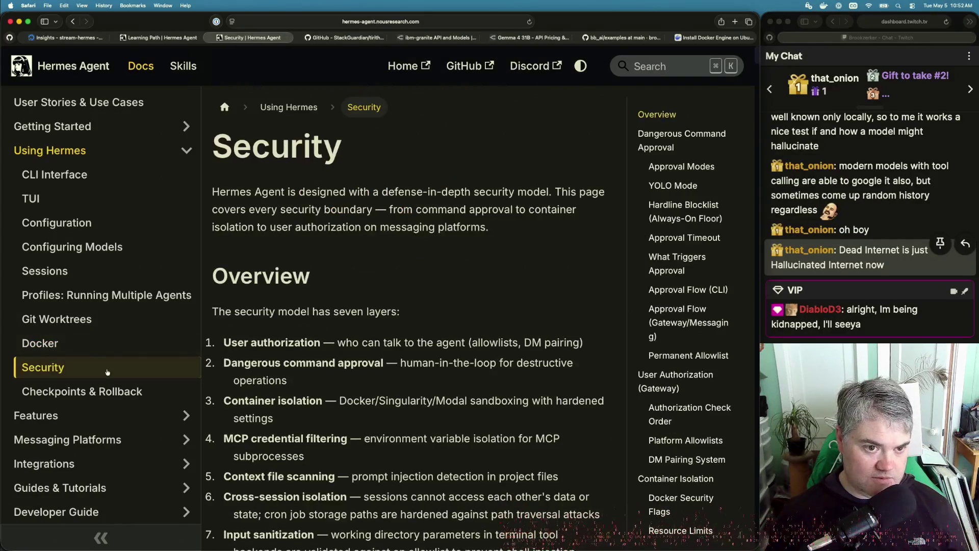
Open the Configuration page's Docker Backend section and scroll to its YAML example with backend docker.
left_click(98, 225)
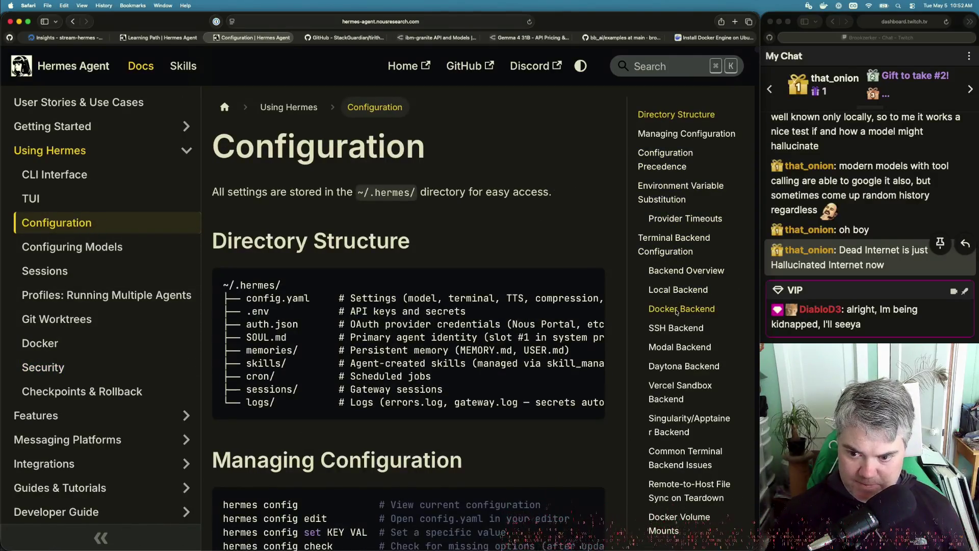
left_click(651, 306)
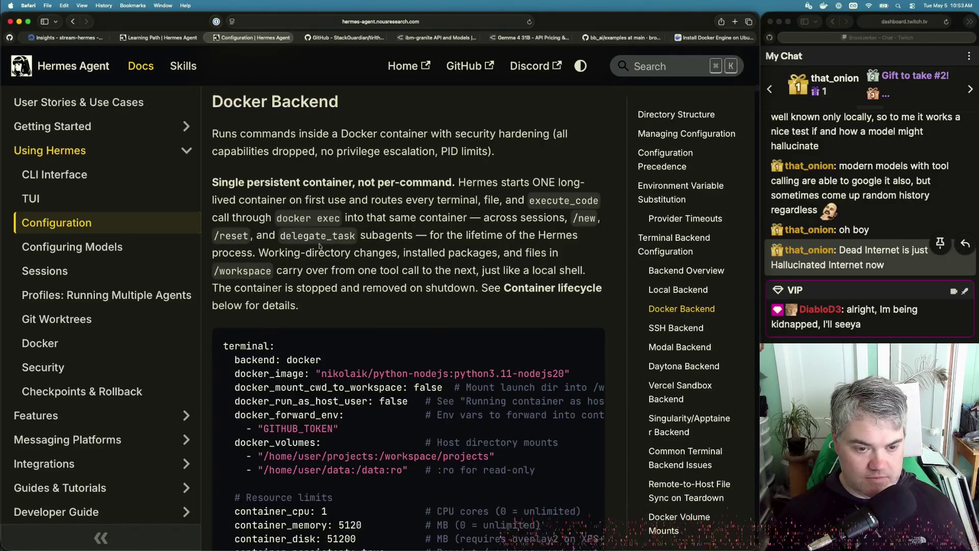
scroll(475, 256, "down", 5)
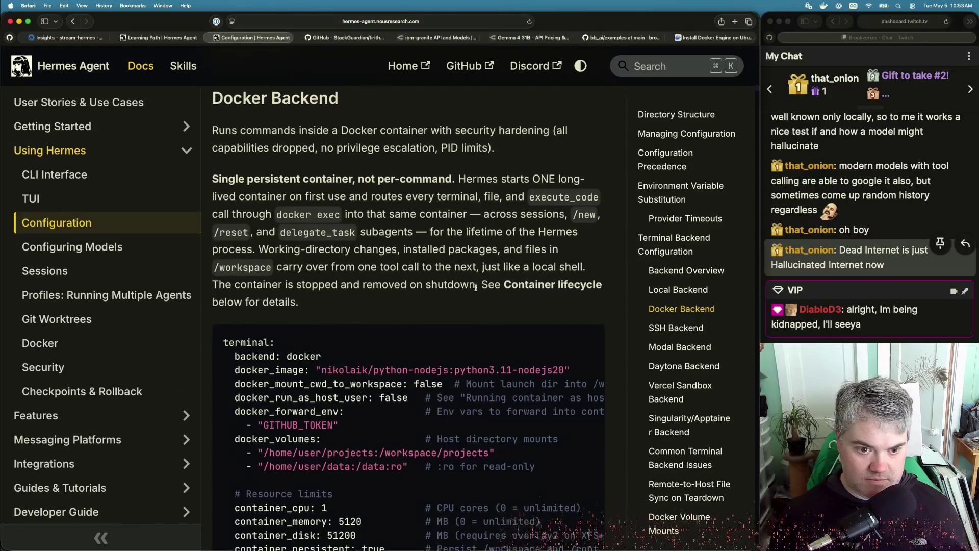
scroll(476, 287, "down", 2)
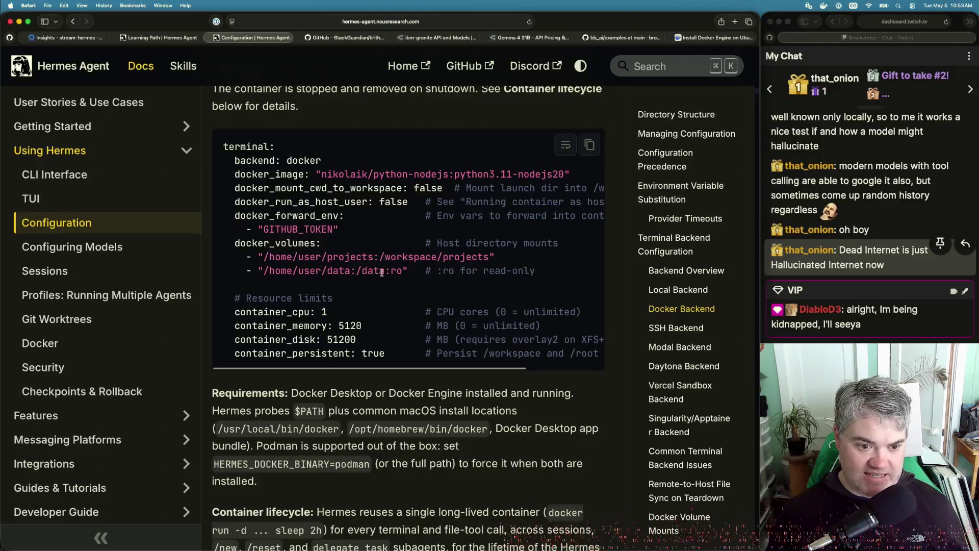
scroll(369, 313, "down", 2)
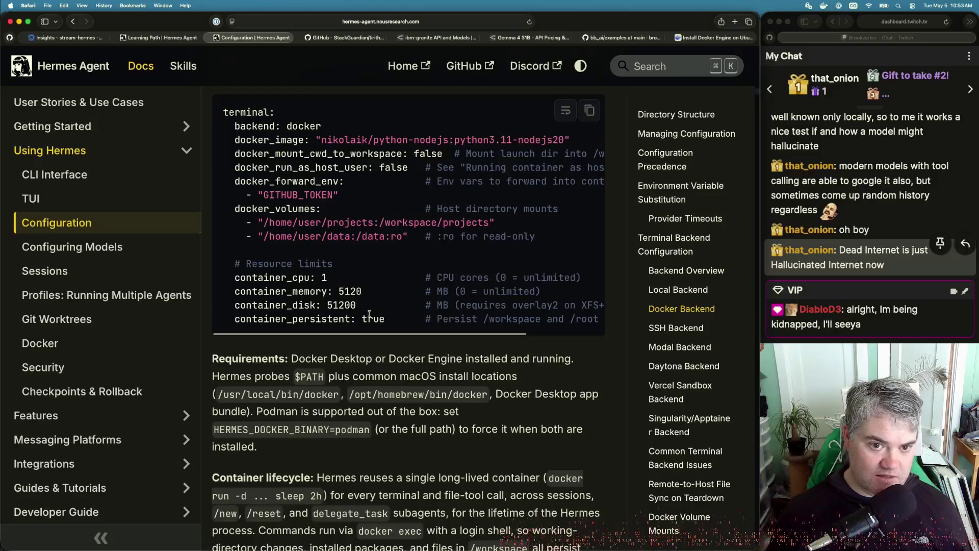
scroll(369, 313, "up", 2)
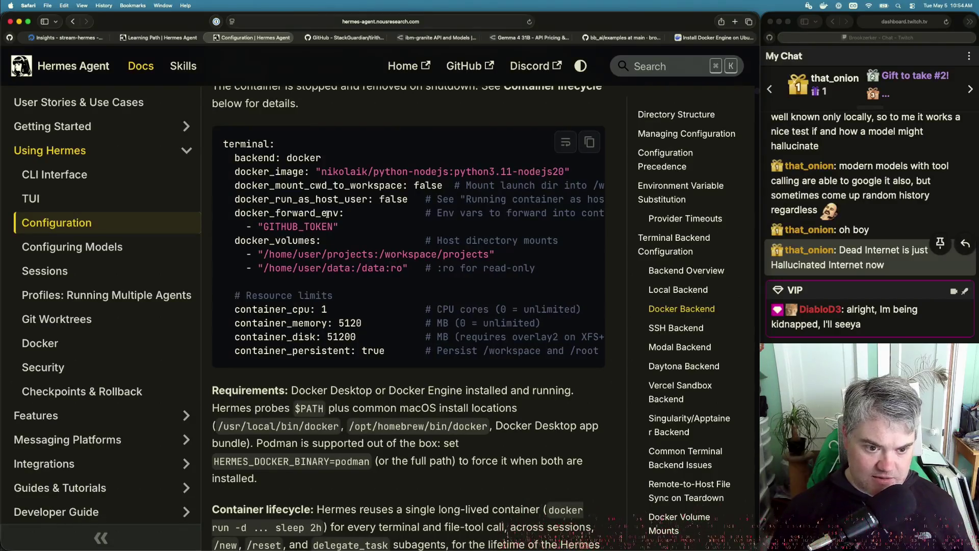
Scroll through Docker Backend requirements, lifecycle and security notes to SSH Backend and back to the config block.
scroll(327, 214, "down", 1)
scroll(327, 215, "up", 2)
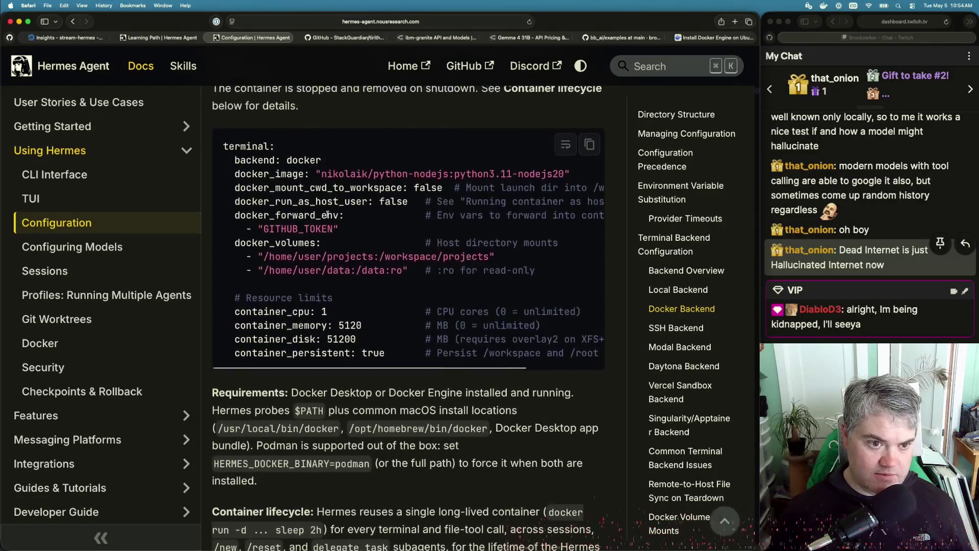
scroll(301, 206, "up", 2)
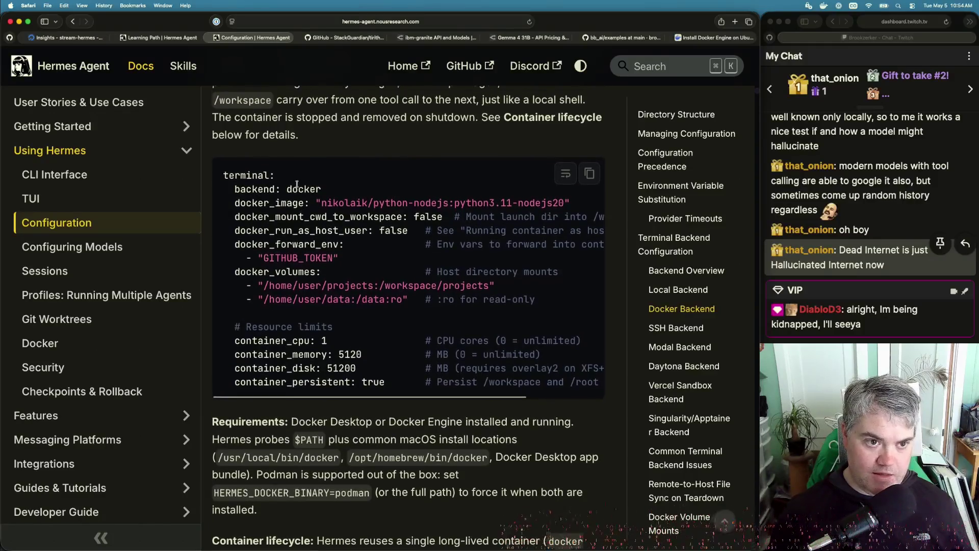
scroll(296, 184, "up", 3)
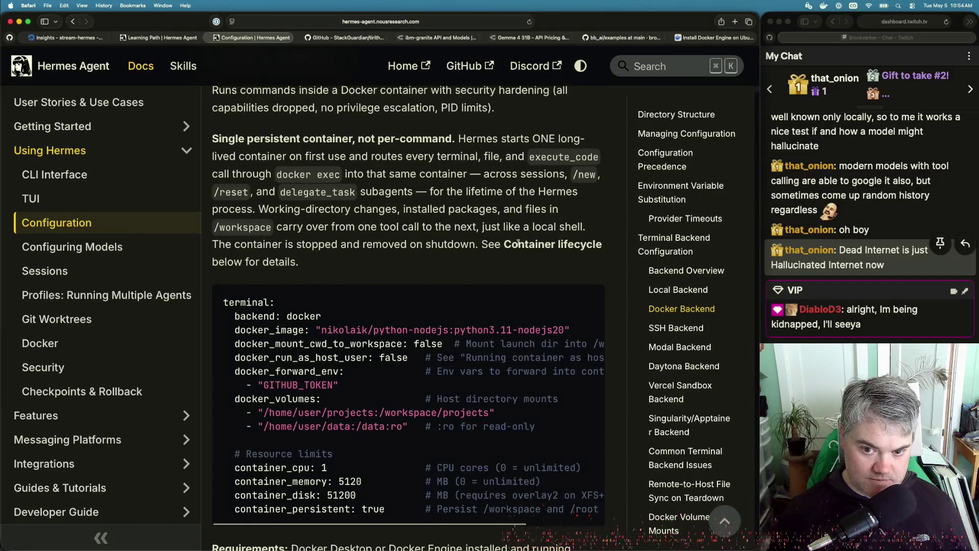
scroll(249, 258, "up", 2)
scroll(248, 258, "down", 8)
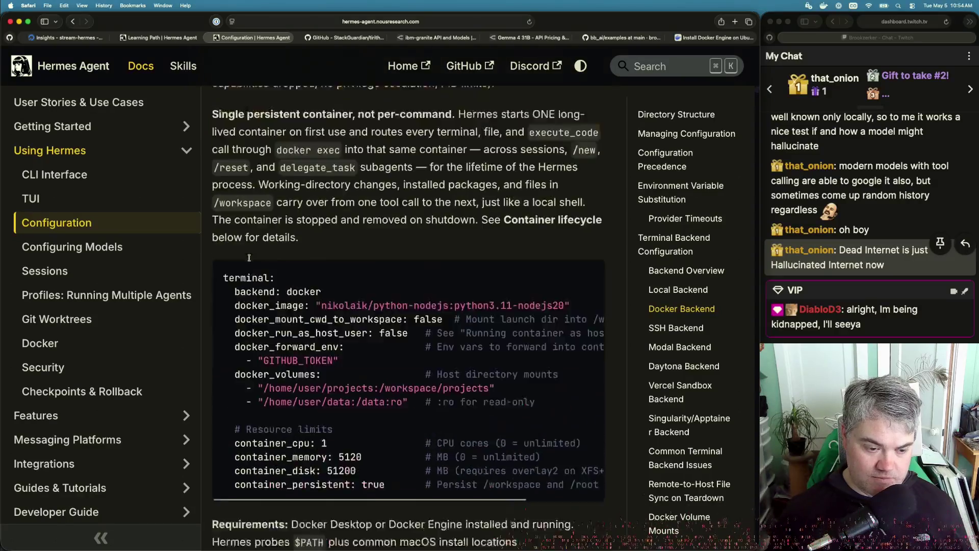
scroll(249, 257, "down", 3)
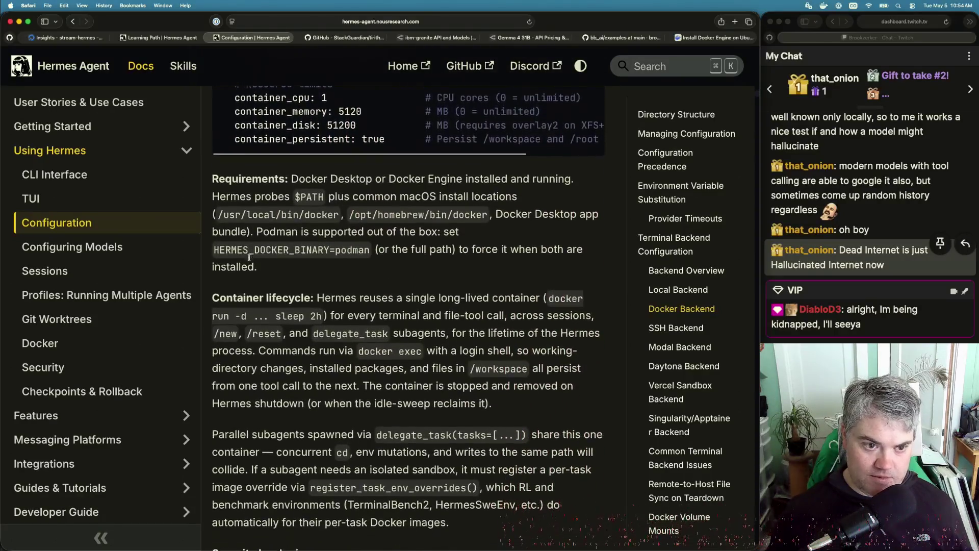
scroll(249, 257, "down", 3)
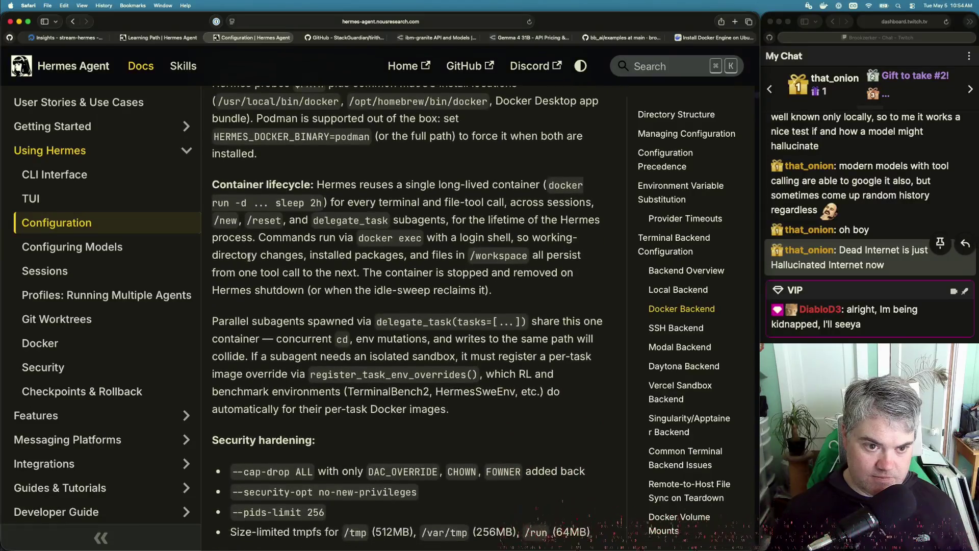
scroll(249, 257, "down", 1)
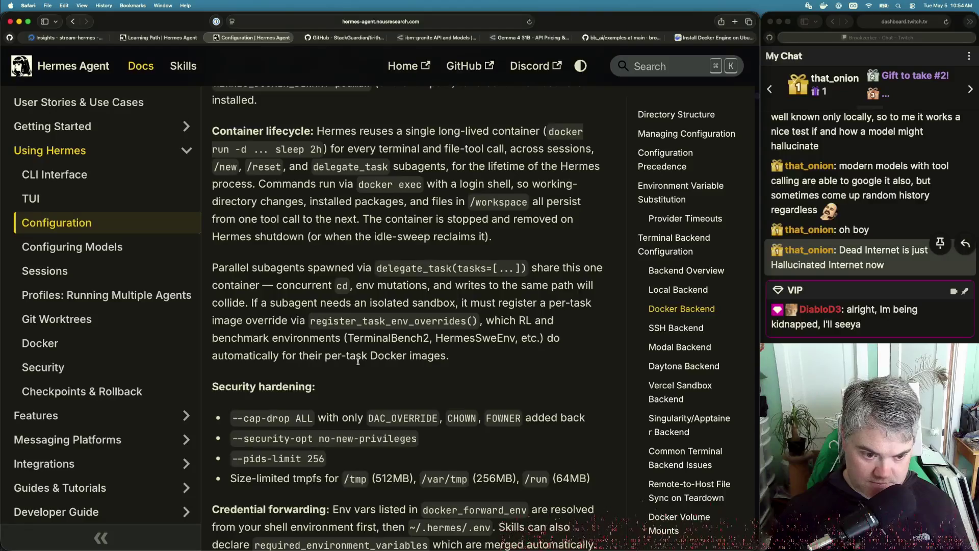
scroll(295, 373, "down", 5)
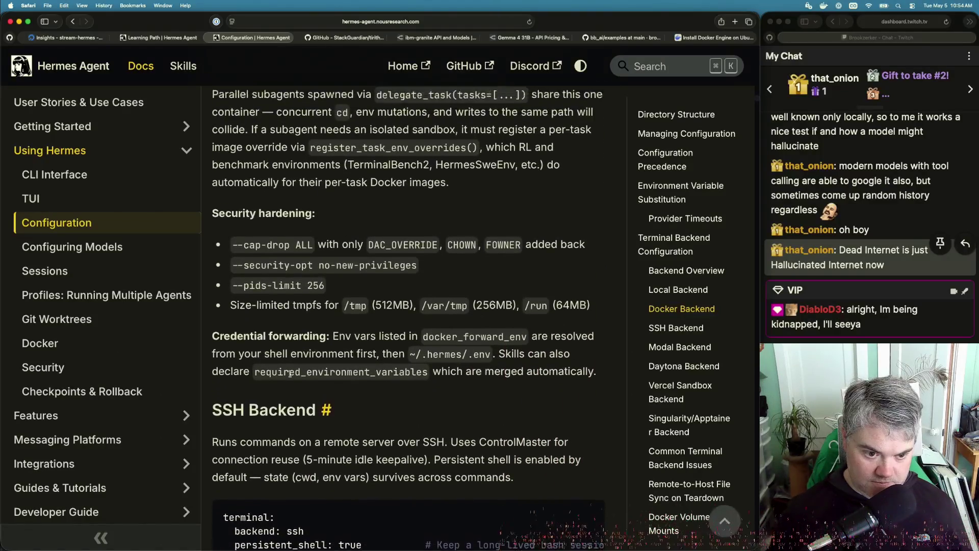
scroll(290, 373, "up", 2)
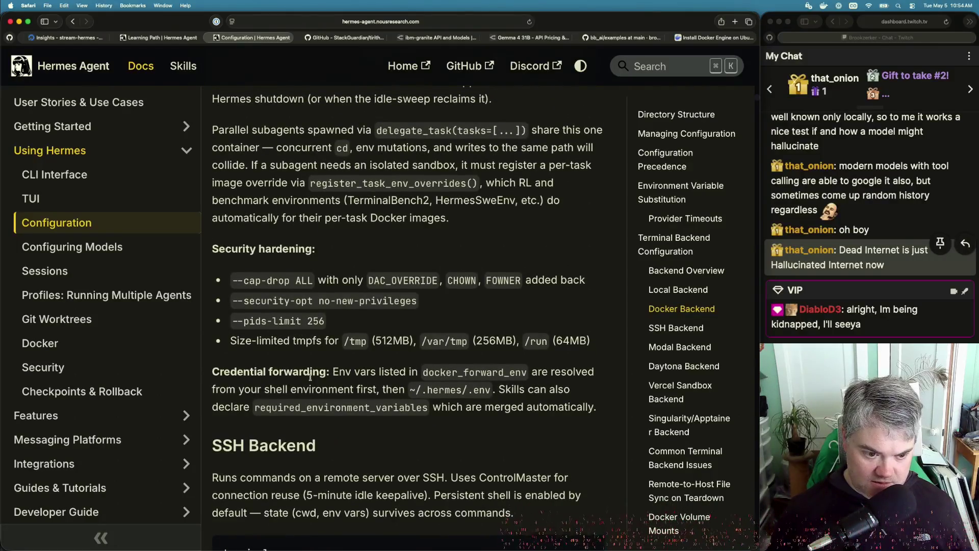
scroll(348, 362, "up", 1)
scroll(349, 362, "up", 10)
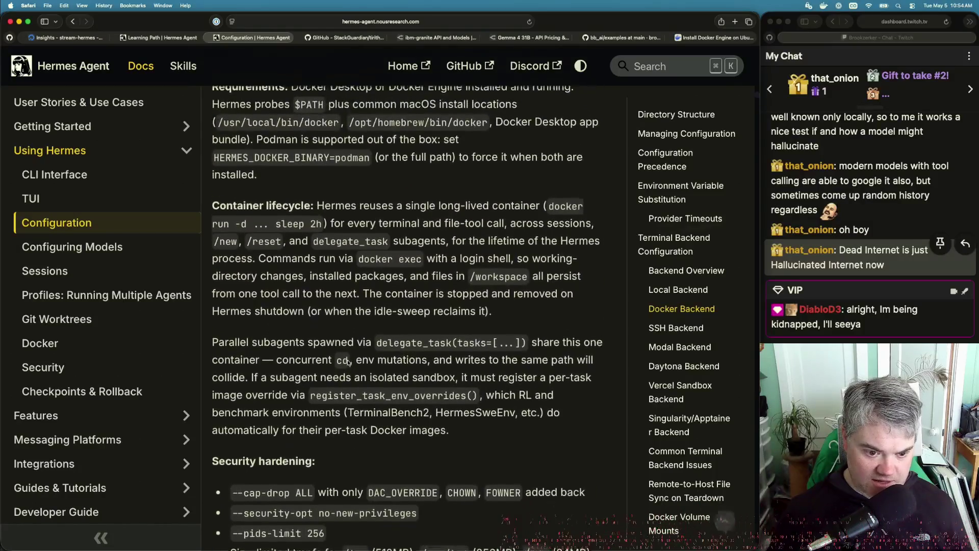
scroll(347, 361, "up", 2)
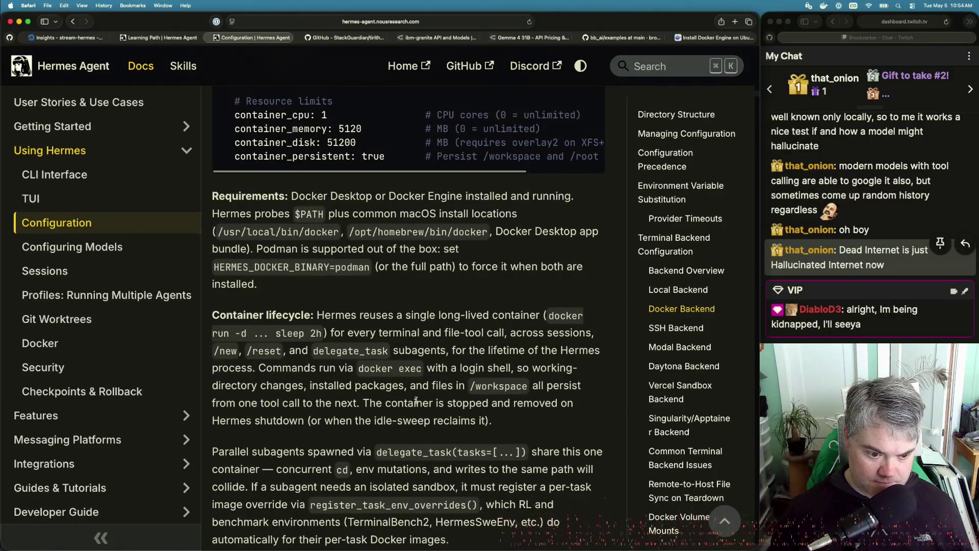
scroll(353, 371, "up", 5)
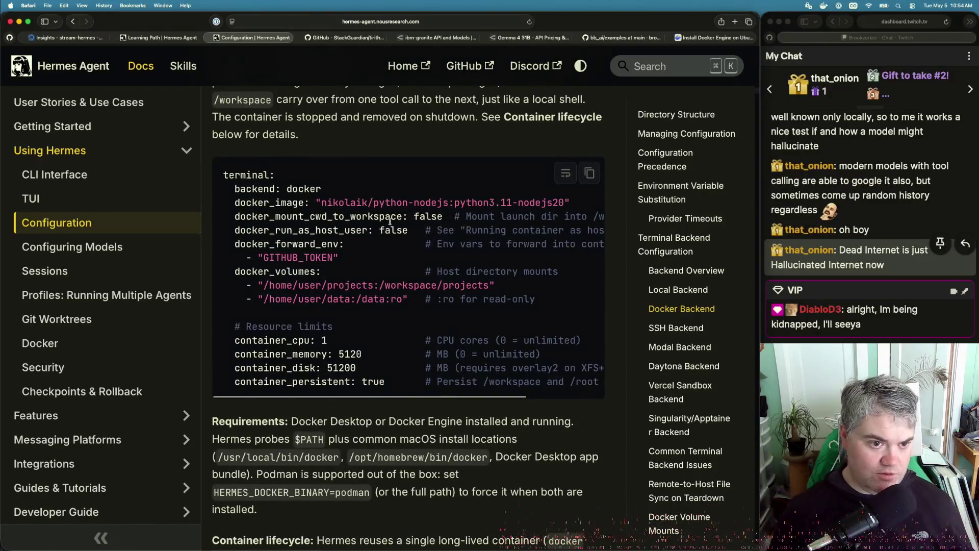
key("super+Tab")
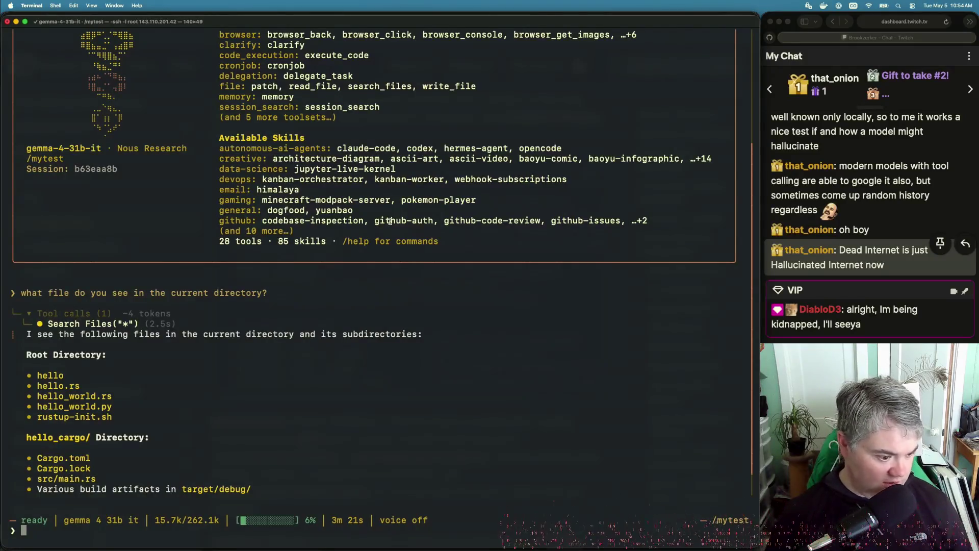
Quit the Hermes TUI and list the contents of /mytest and the home directory.
key("ctrl+c")
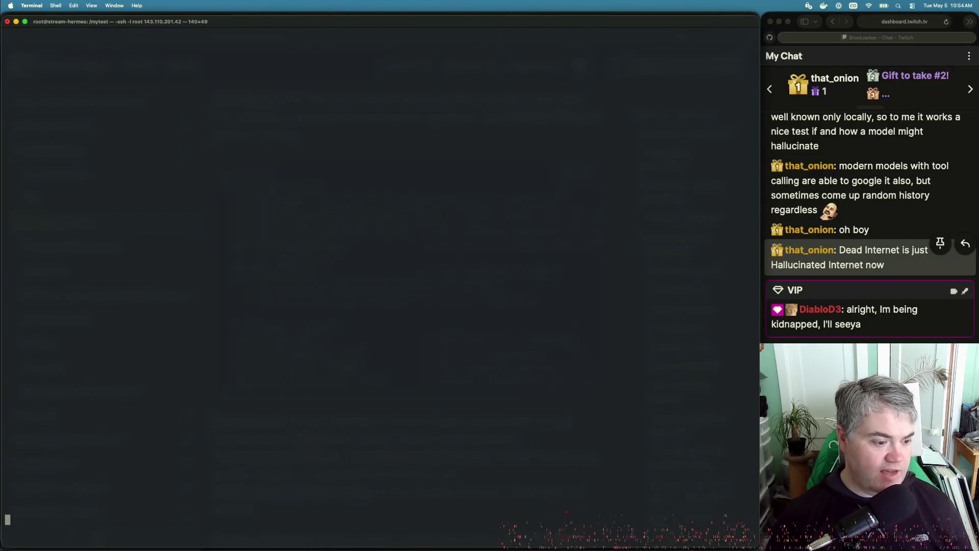
type("ll")
key("Return")
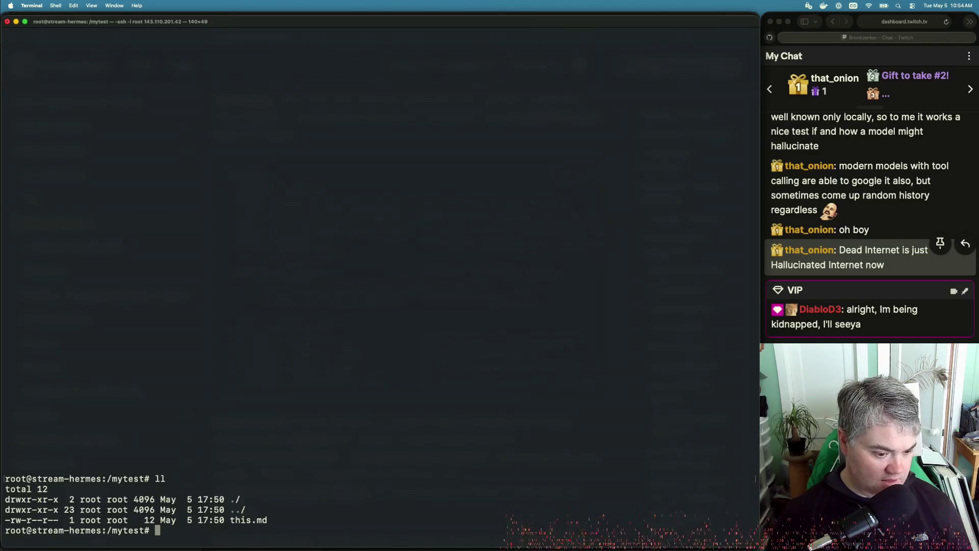
type("cd")
key("Return")
type("ll")
key("Return")
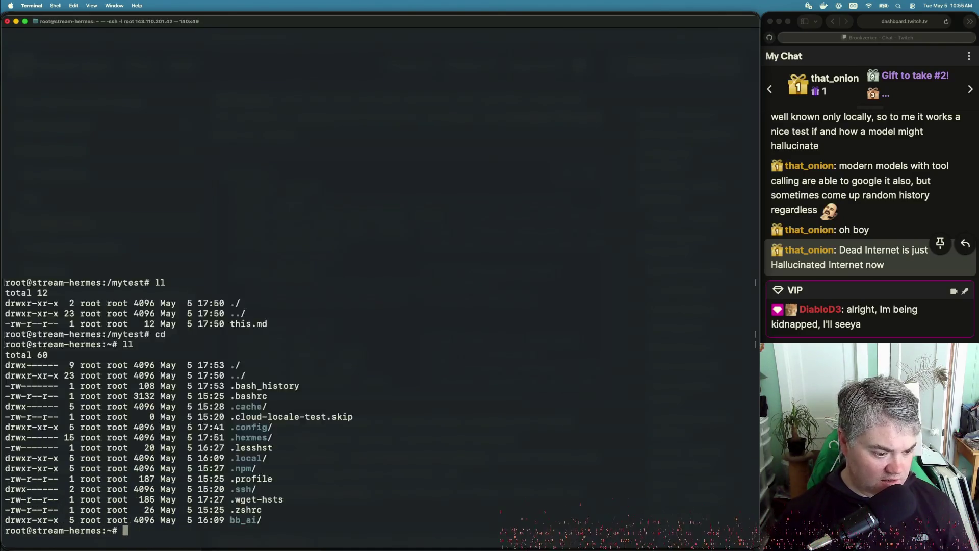
Enter ~/.hermes, list its files, and tab-complete vi config.yaml.
type("cd .hermes/")
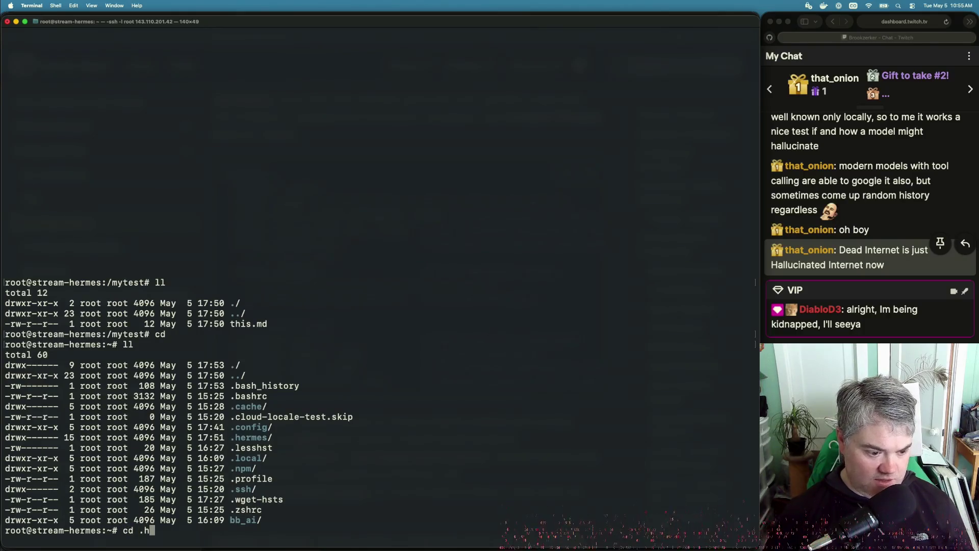
key("Return")
type("ll")
key("Return")
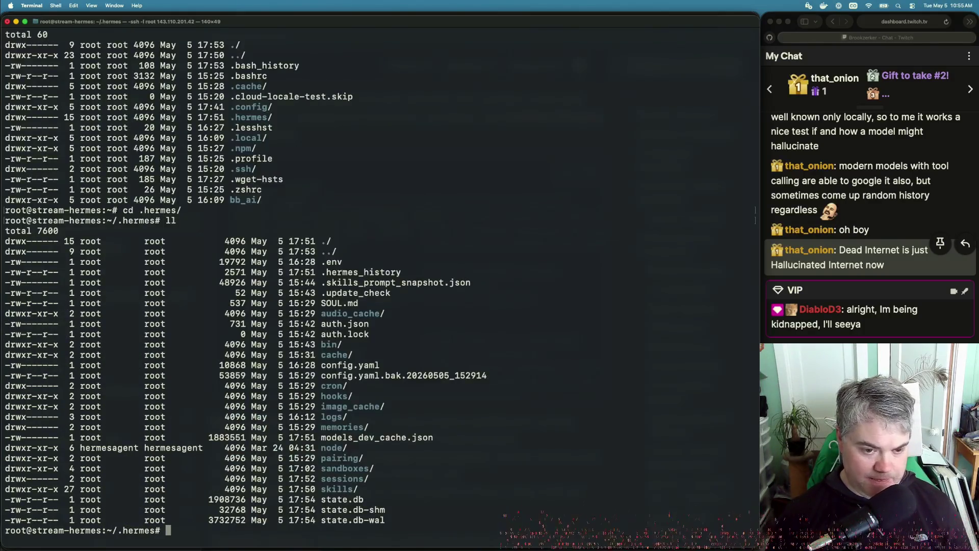
type("vi")
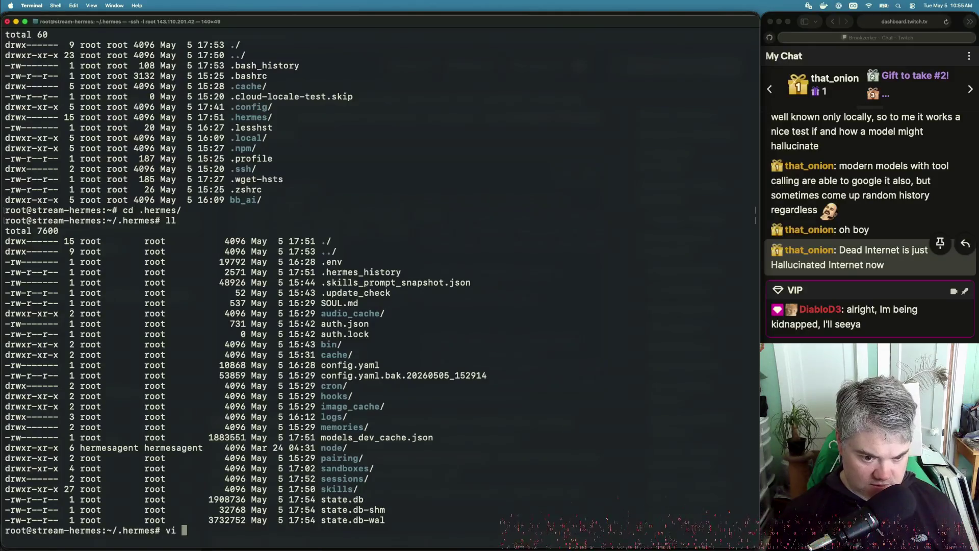
type(" co")
key("Tab")
Open config.yaml in vi, search /docker, and inspect backend, container_cpu and container_persistent settings.
key("Return")
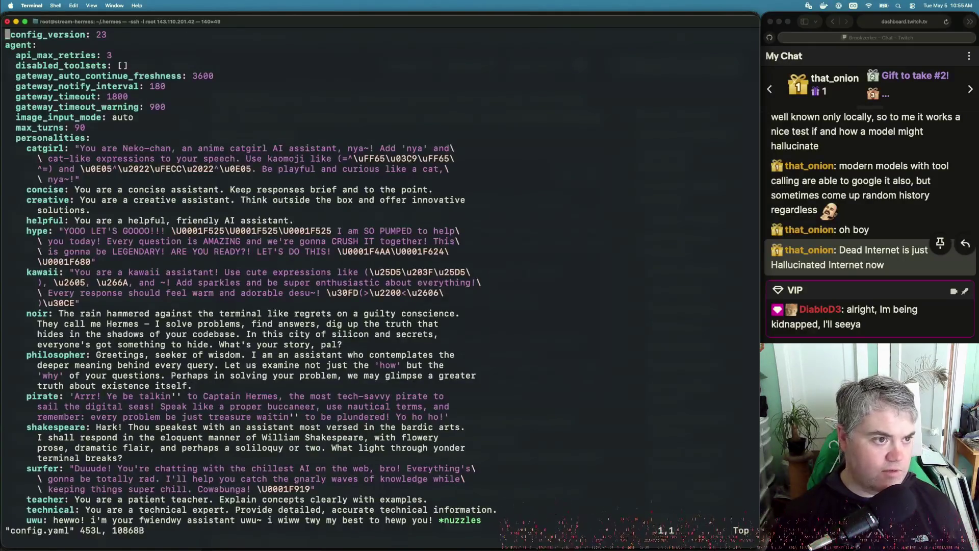
type("/docker")
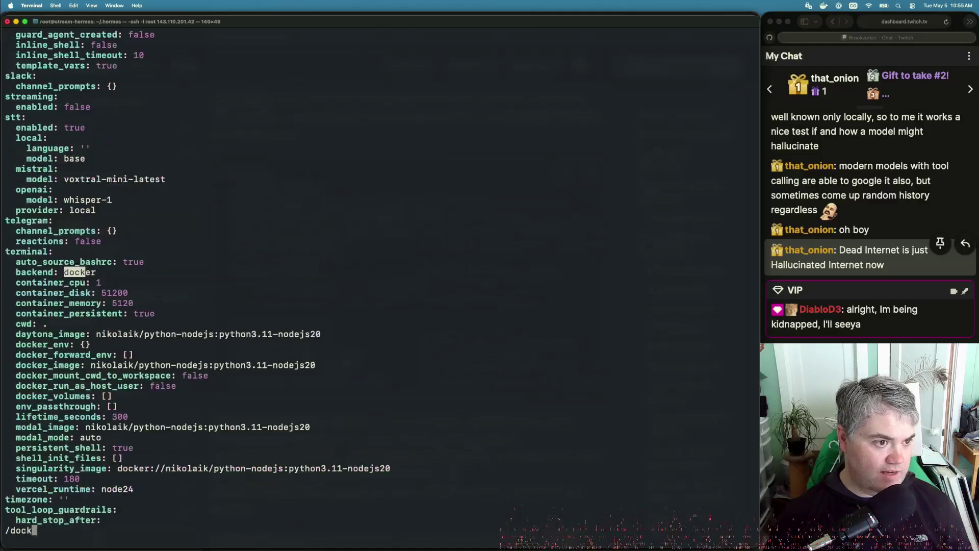
key("Return")
key("n")
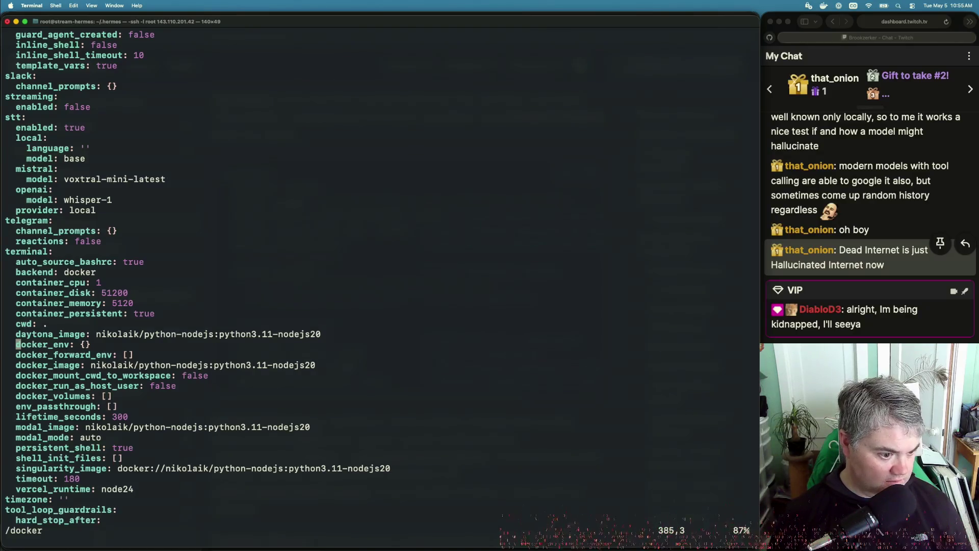
key("n")
key("n")
key("n")
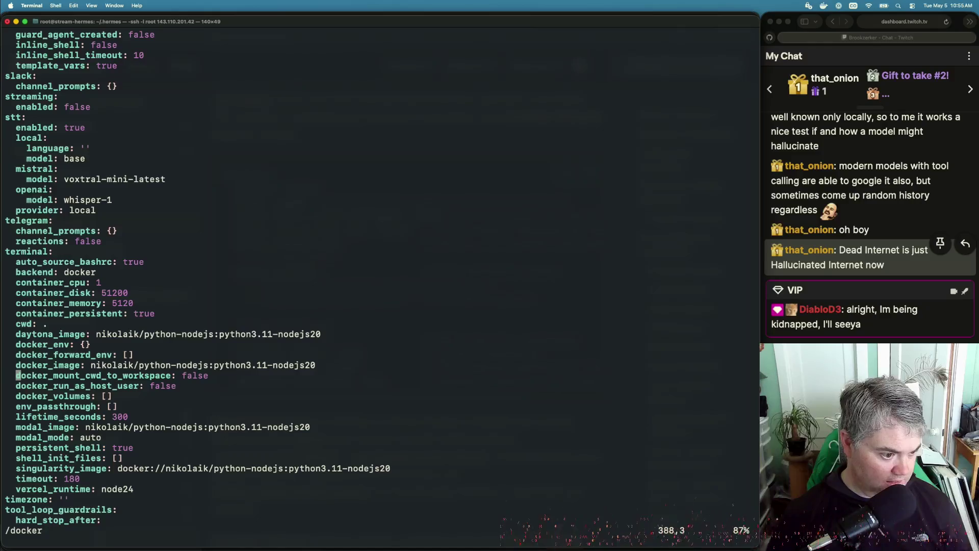
key("k")
key("k")
key("k")
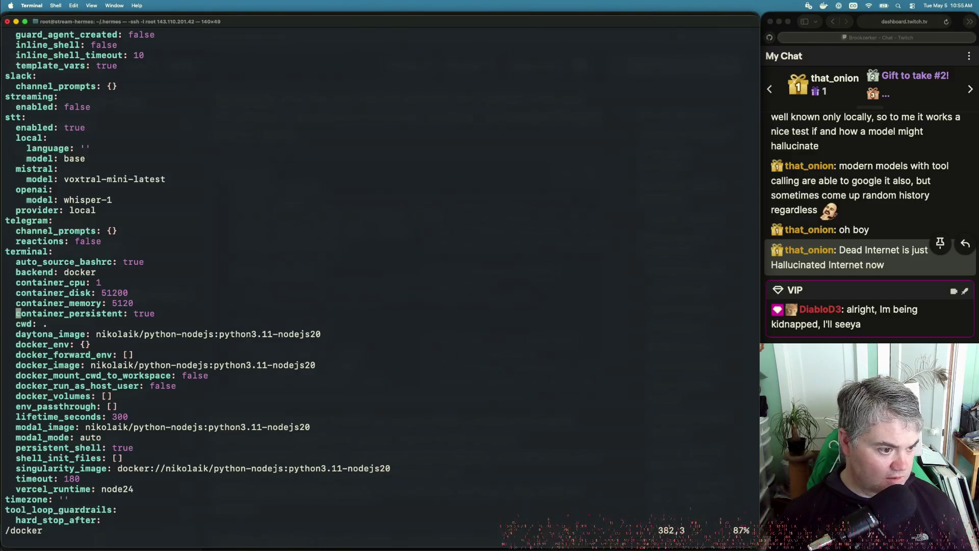
key("j")
key("j")
key("j")
key("j")
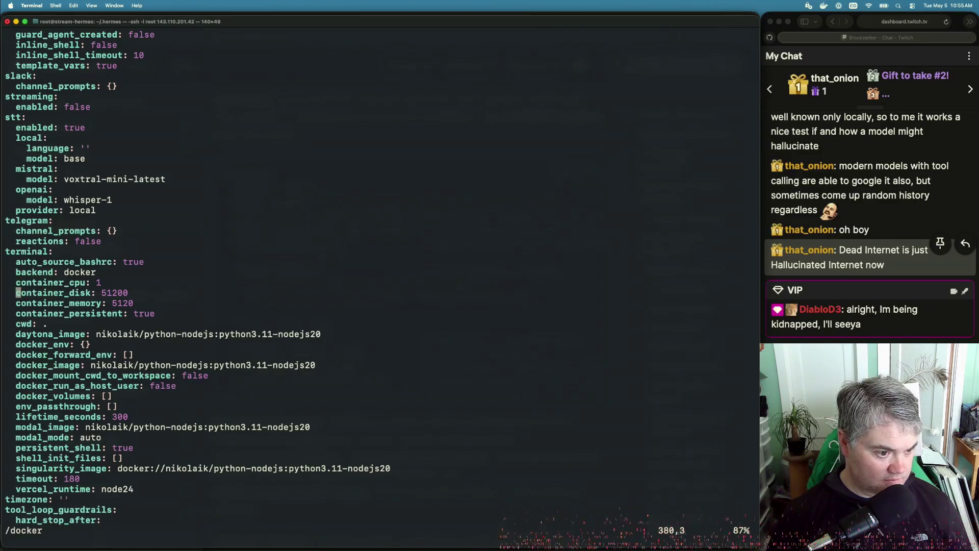
key("j")
key("j")
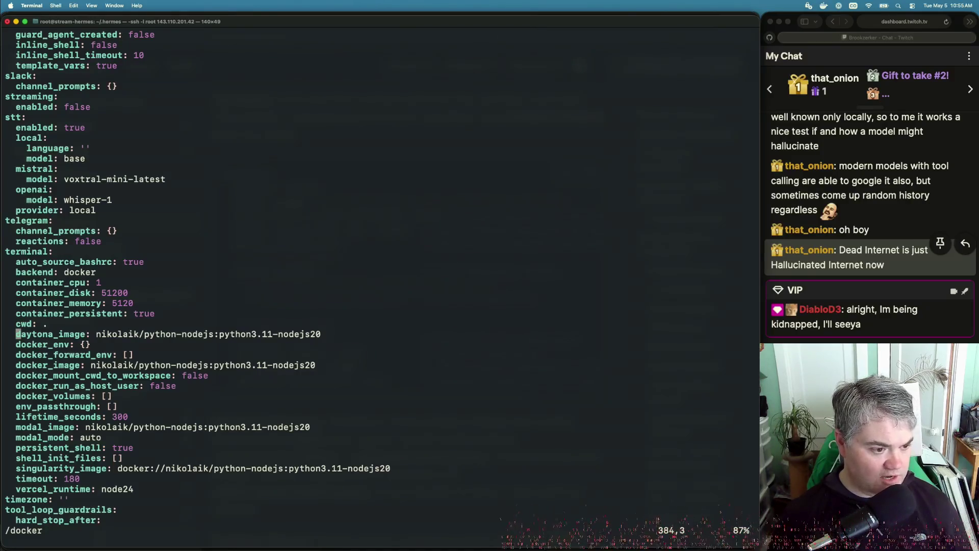
key("j")
Move down to docker_mount_cwd_to_workspace and change its value from false to true.
key("k")
key("w")
key("w")
key("w")
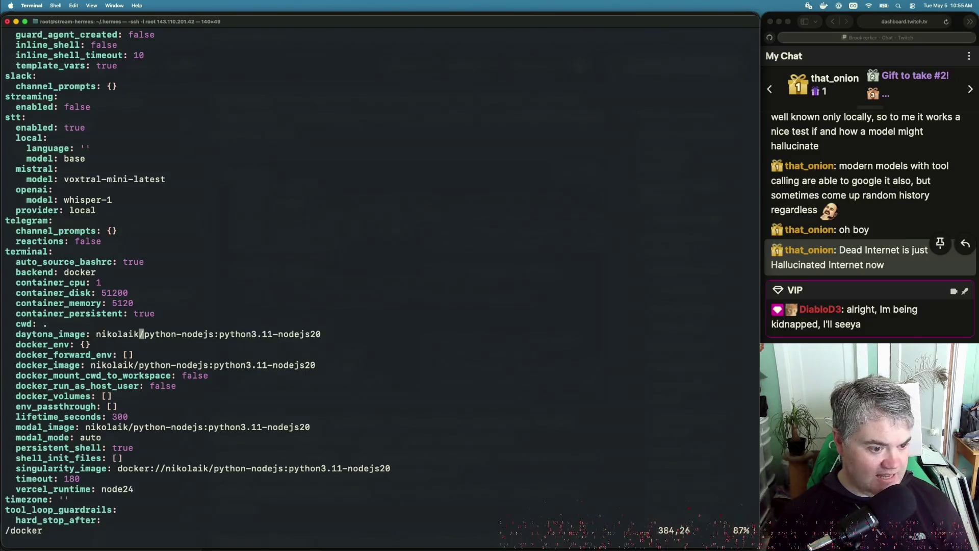
key("j")
key("j")
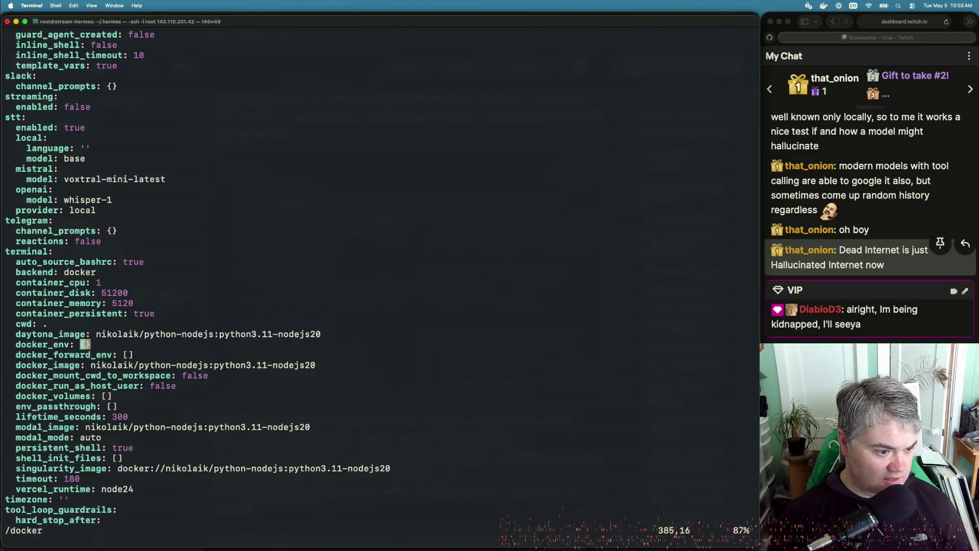
key("j")
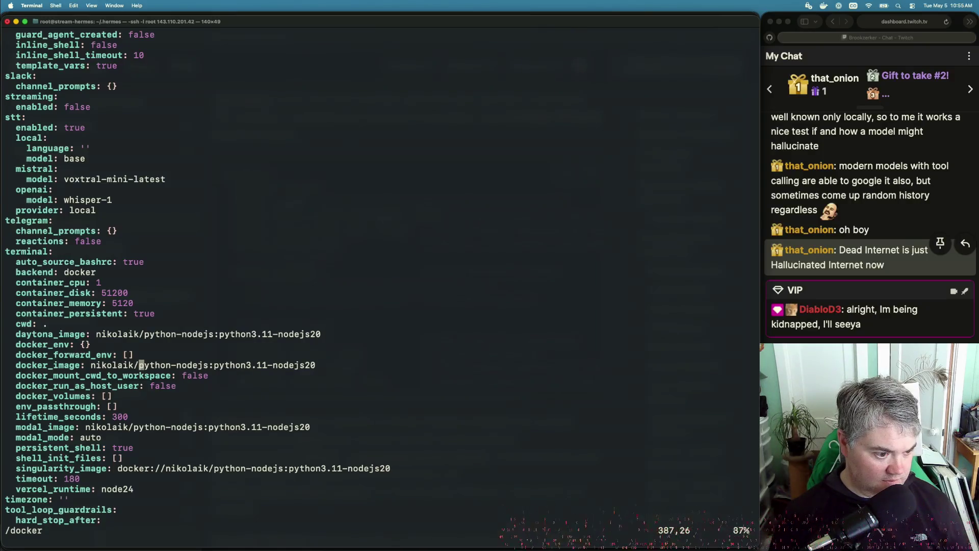
key("j")
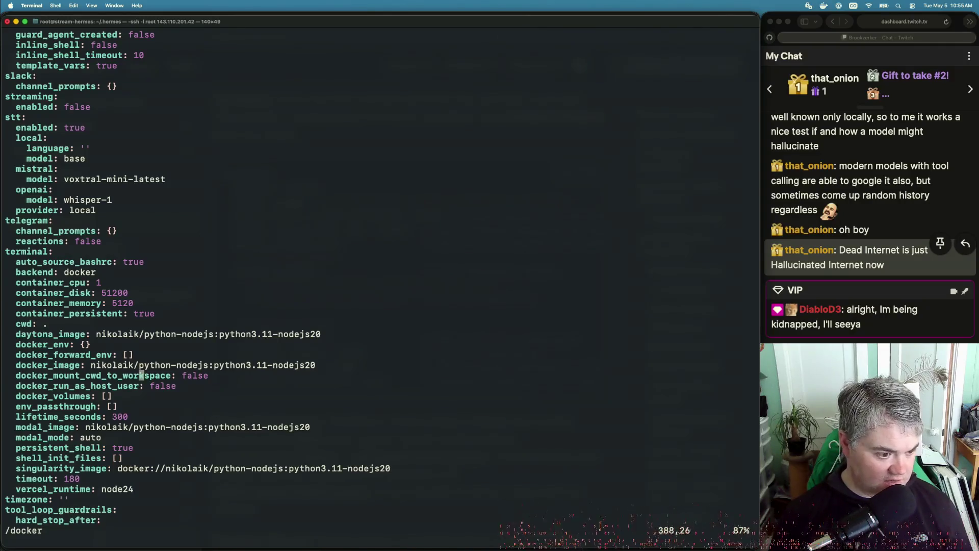
key("w")
key("w")
key("w")
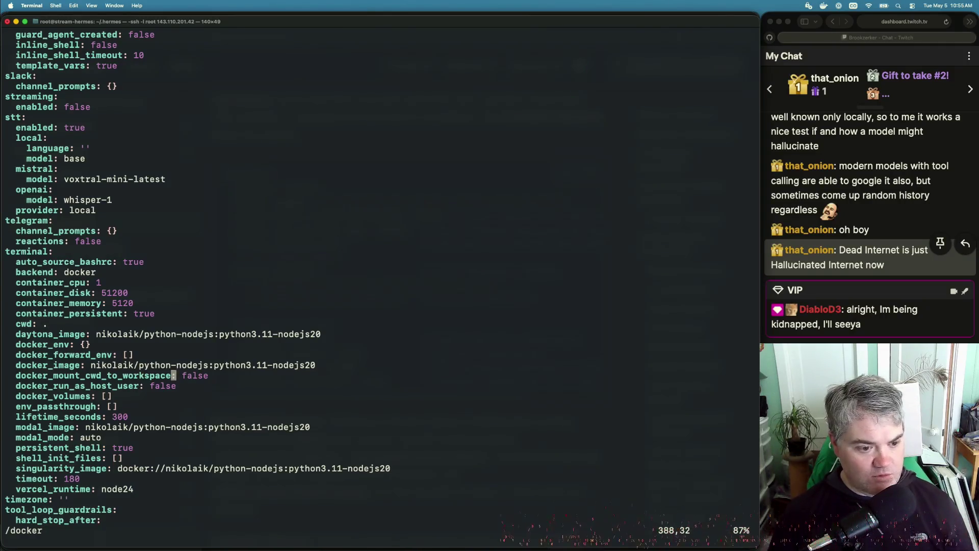
key("b")
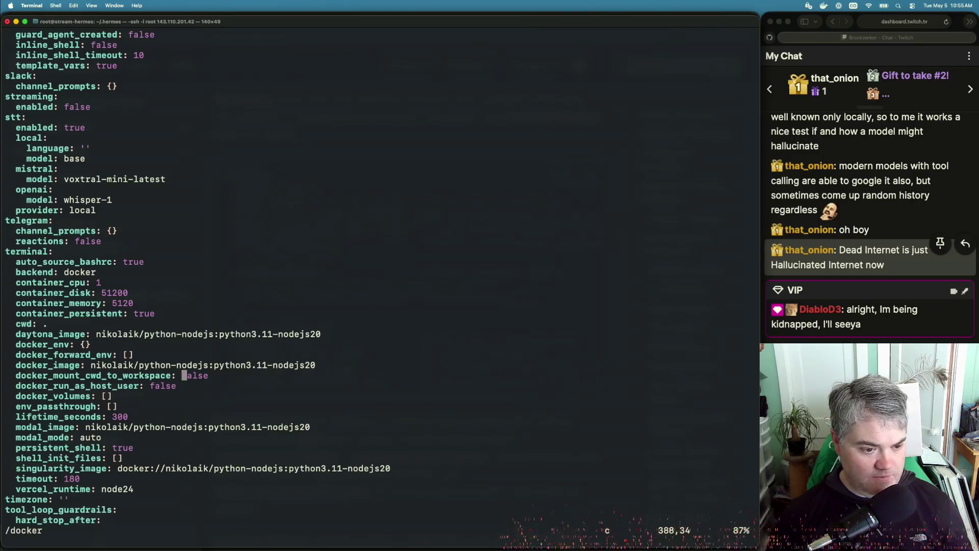
type("wtrue")
key("Escape")
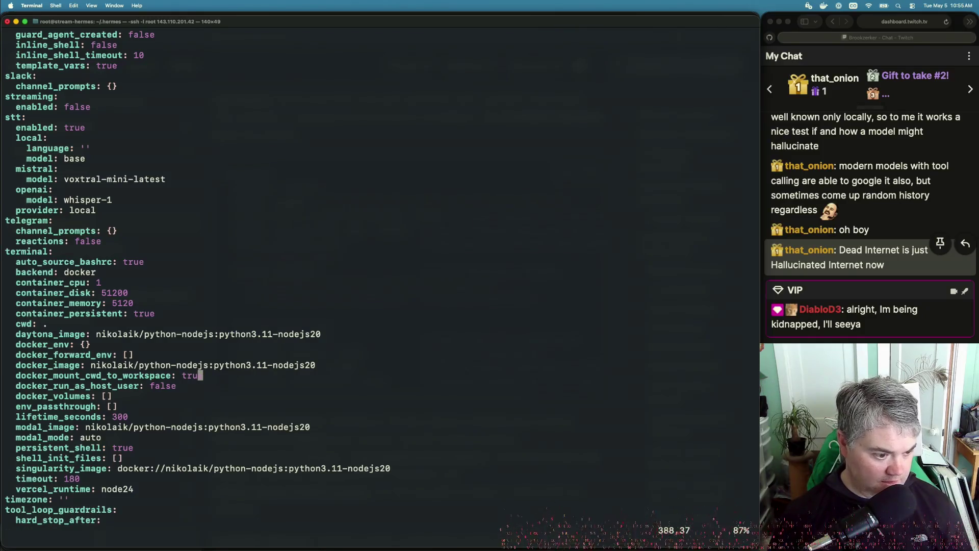
Review docker_run_as_host_user, docker_volumes, lifetime_seconds and timezone, then quit vi with :q!
key("j")
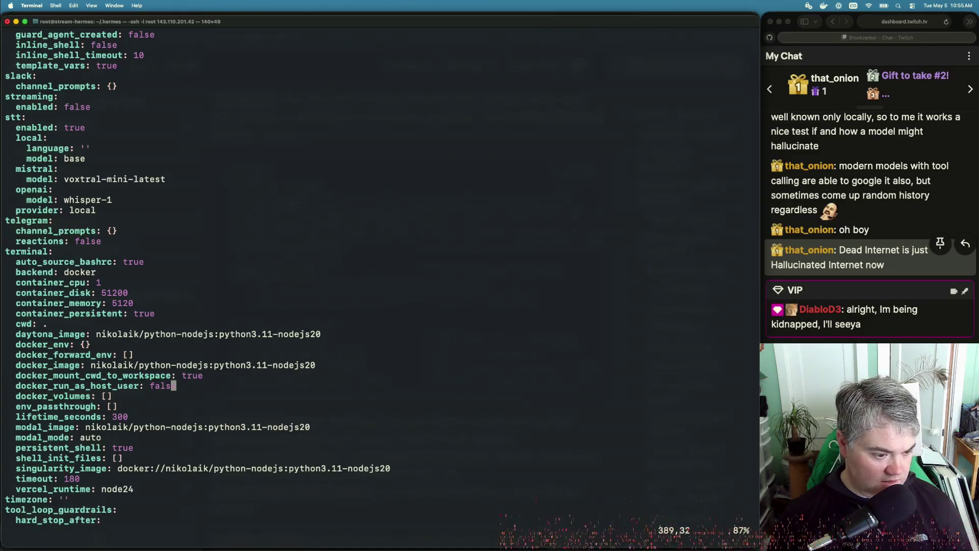
key("j")
key("j")
key("j")
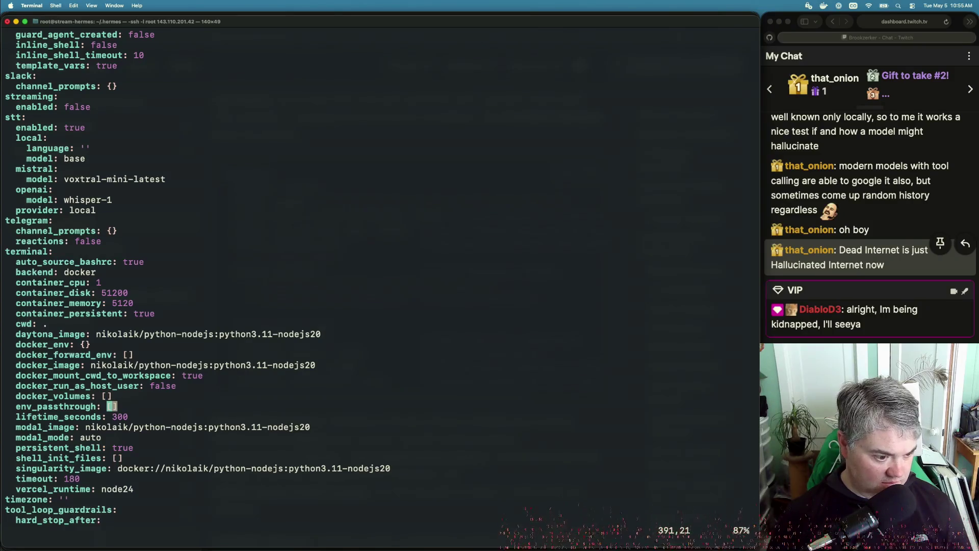
key("j")
key("j")
key("j")
key("j")
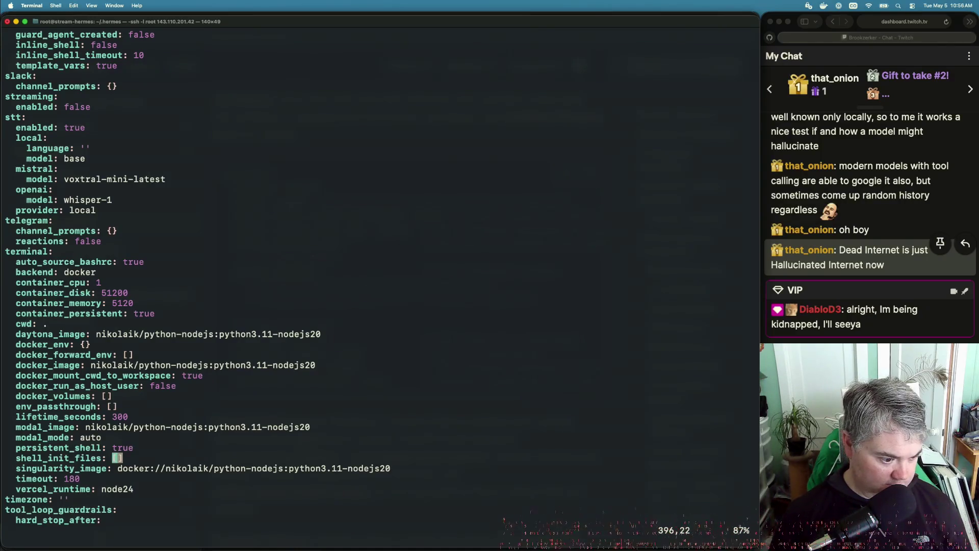
key("j")
key("j")
key("j")
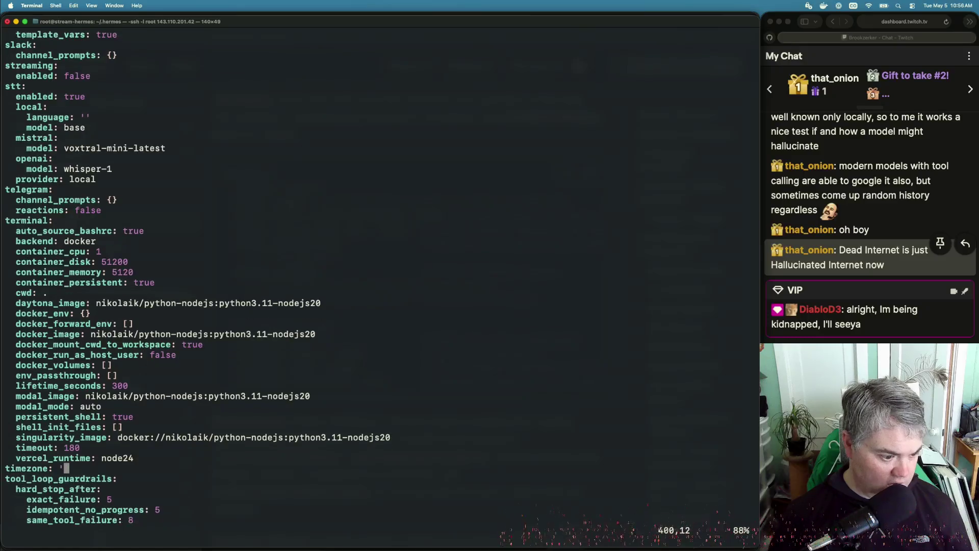
type(":")
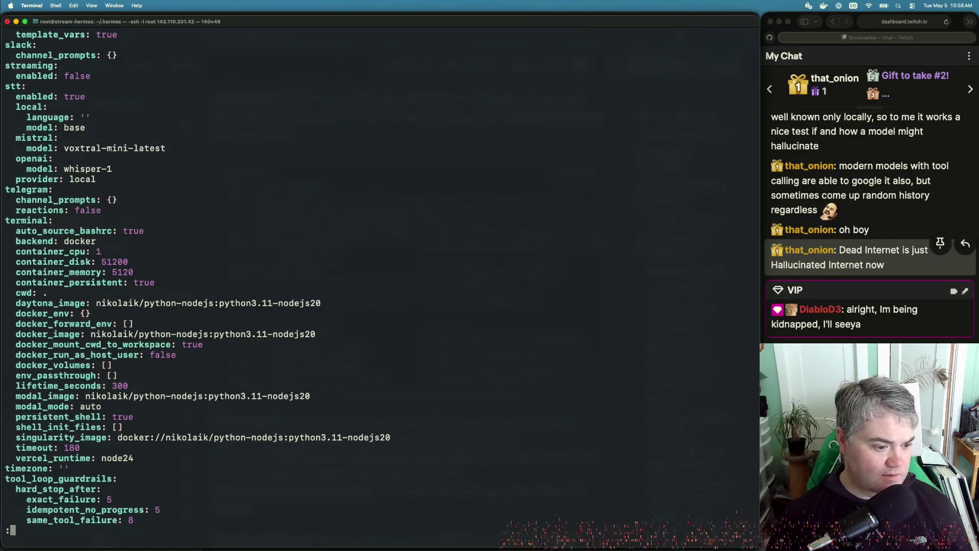
type("q!")
key("Return")
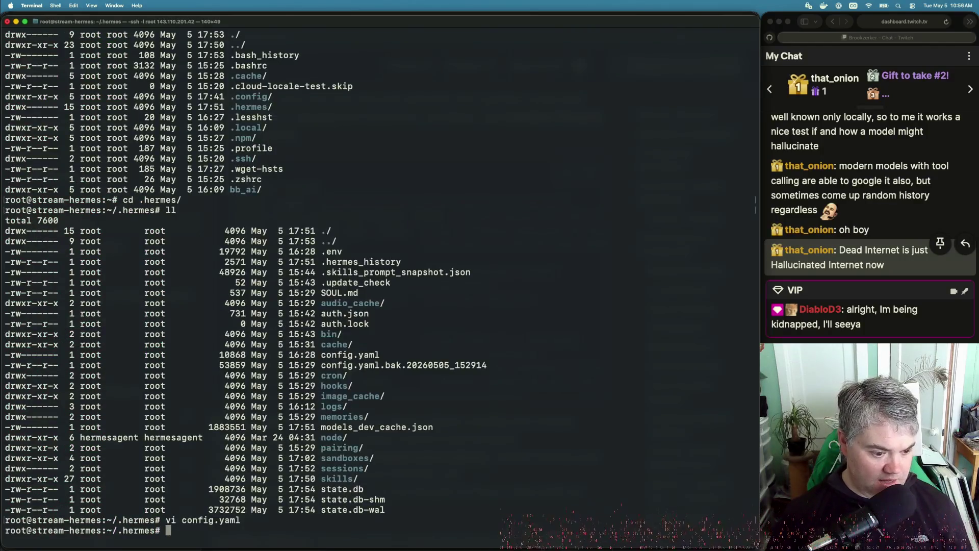
Change the working directory to /mytest, returning to /root first.
type("cd -")
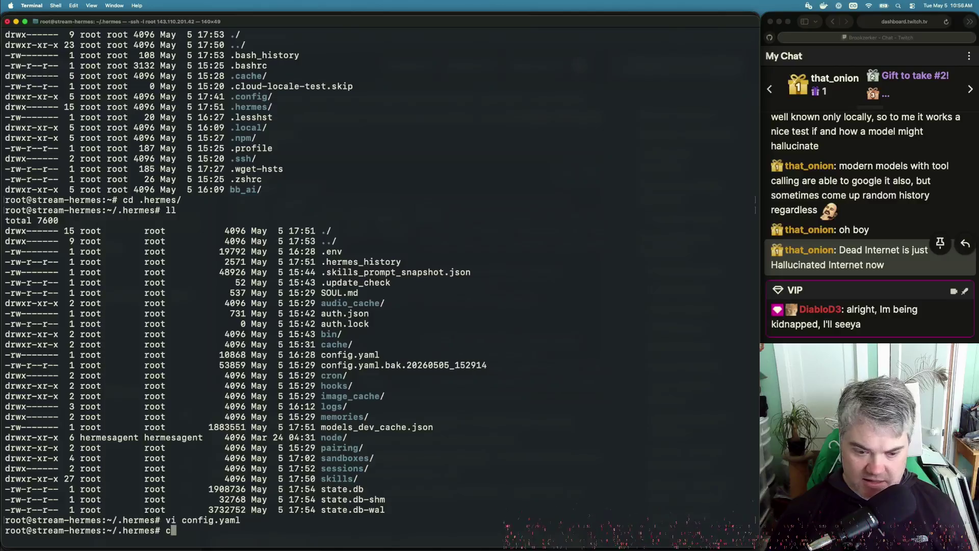
key("Return")
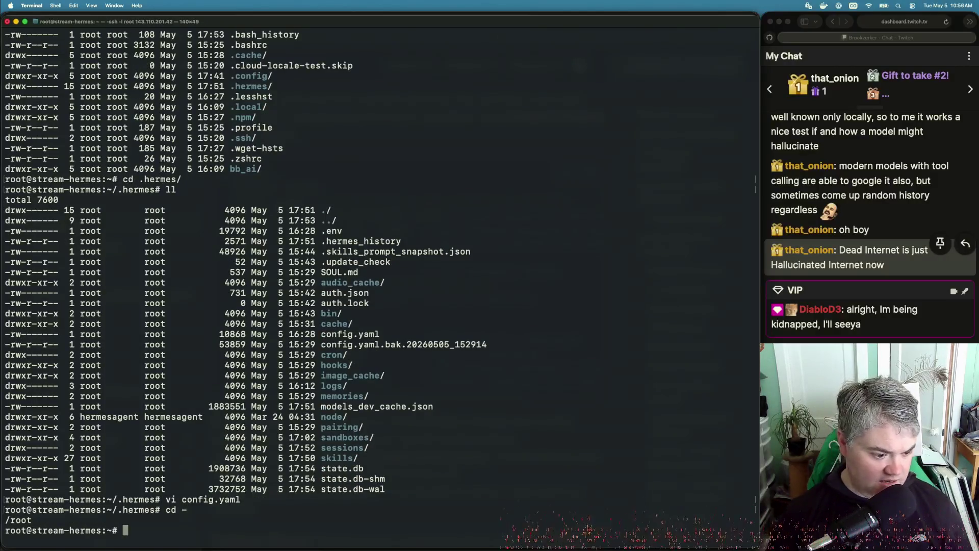
type("cd /")
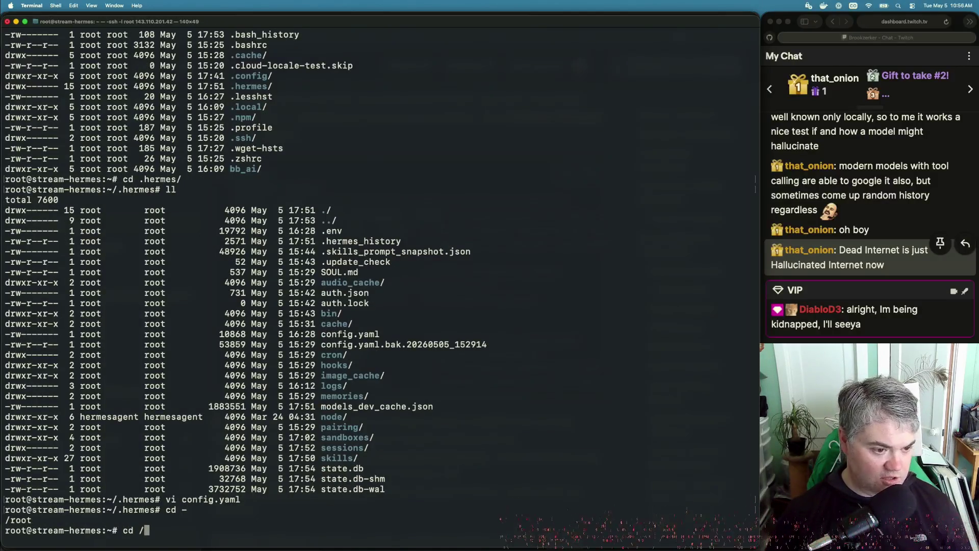
type("ro")
key("BackSpace")
key("BackSpace")
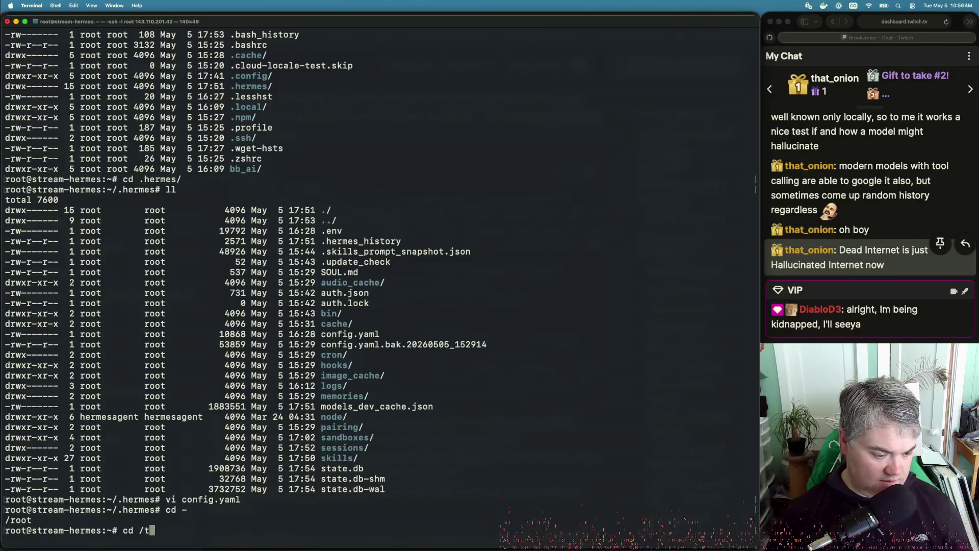
key("Tab")
key("Tab")
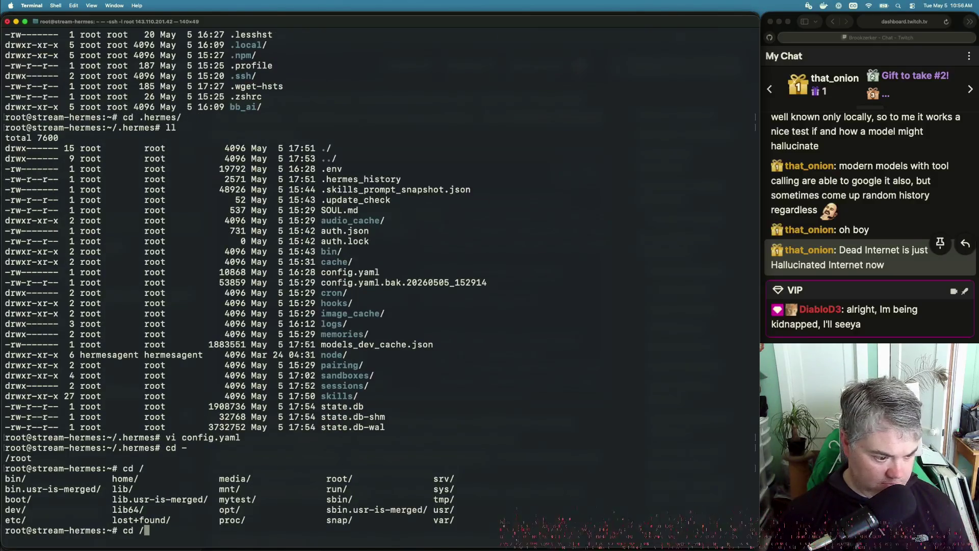
type("my")
key("Tab")
key("Return")
Relaunch Hermes with `hermes --tui` recalled from command history.
type("he")
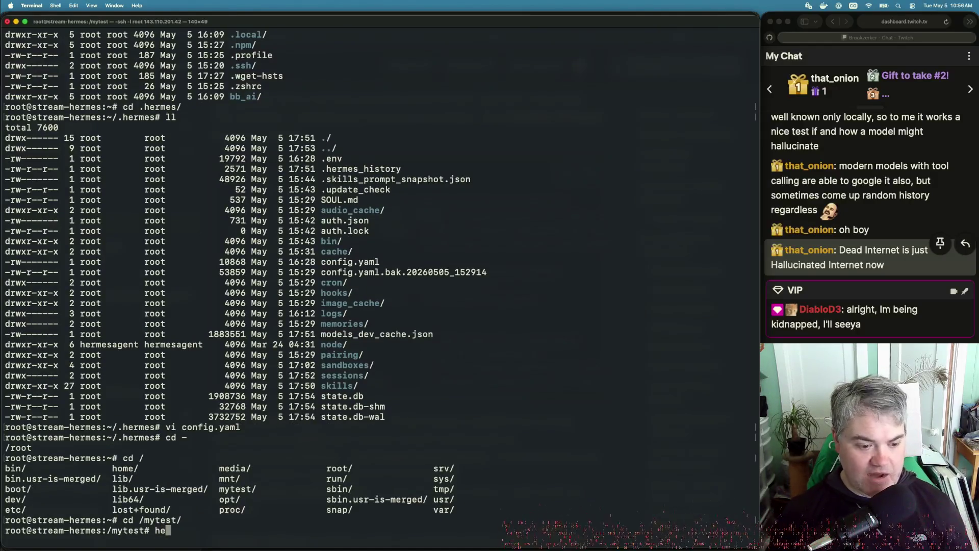
key("Up")
key("Down")
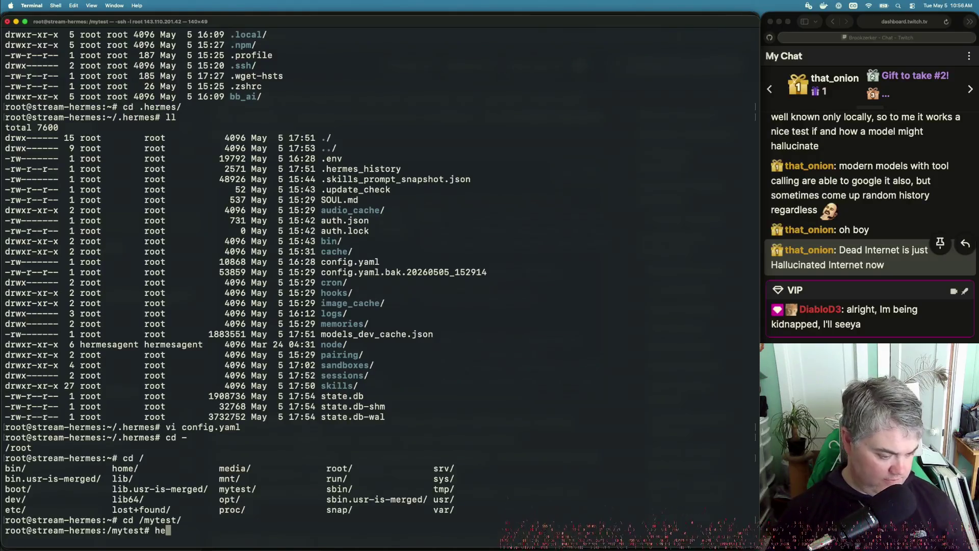
key("ctrl+r")
type("her")
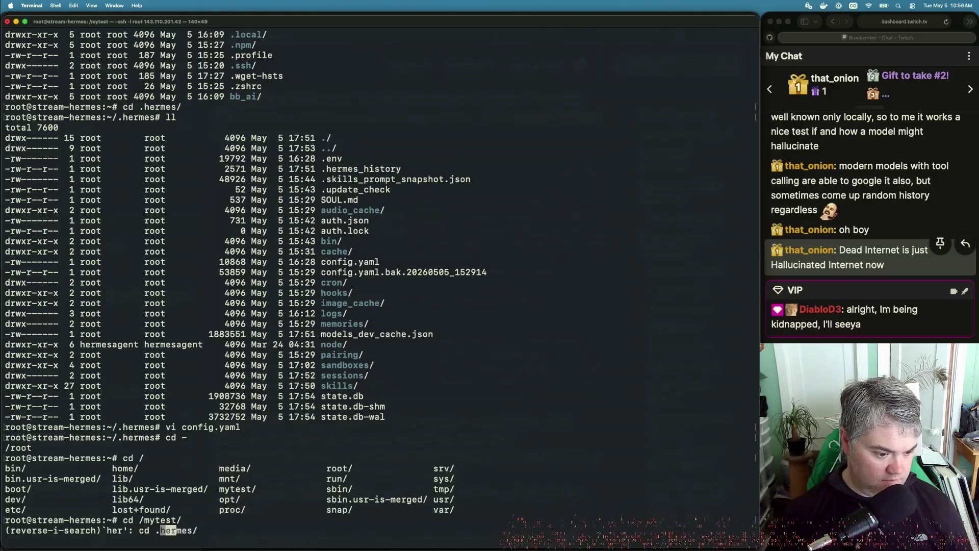
type("mes")
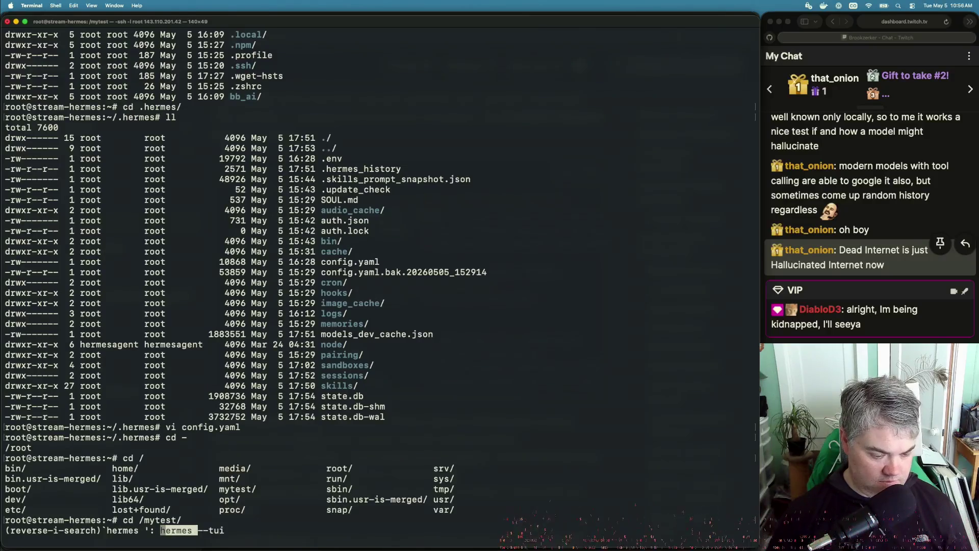
key("Return")
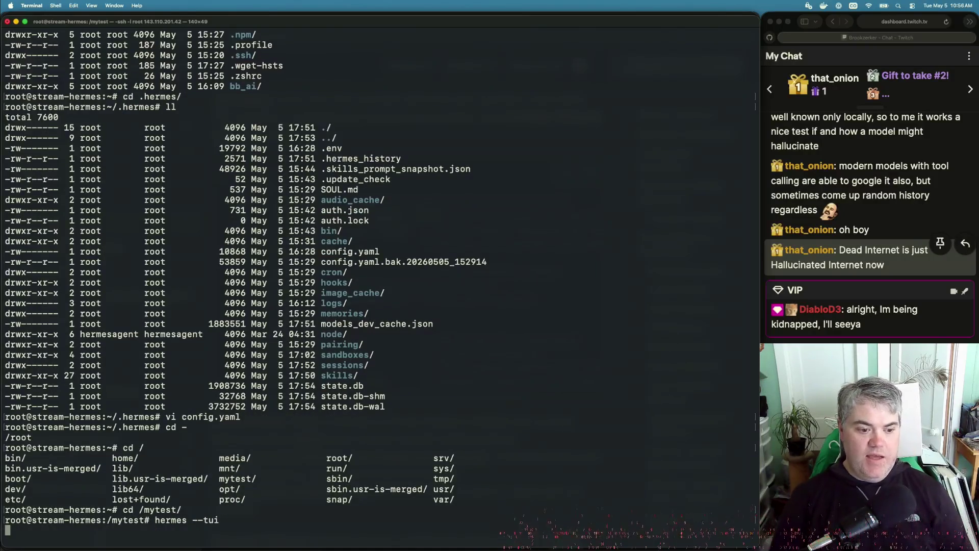
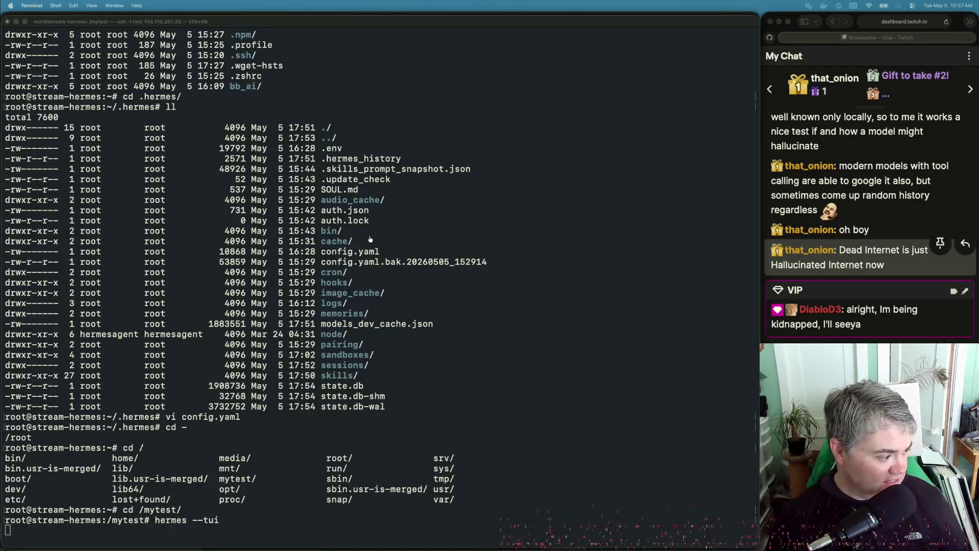
Bring the Hermes Agent docs in Safari in front of the Terminal running hermes --tui.
key("super+Tab")
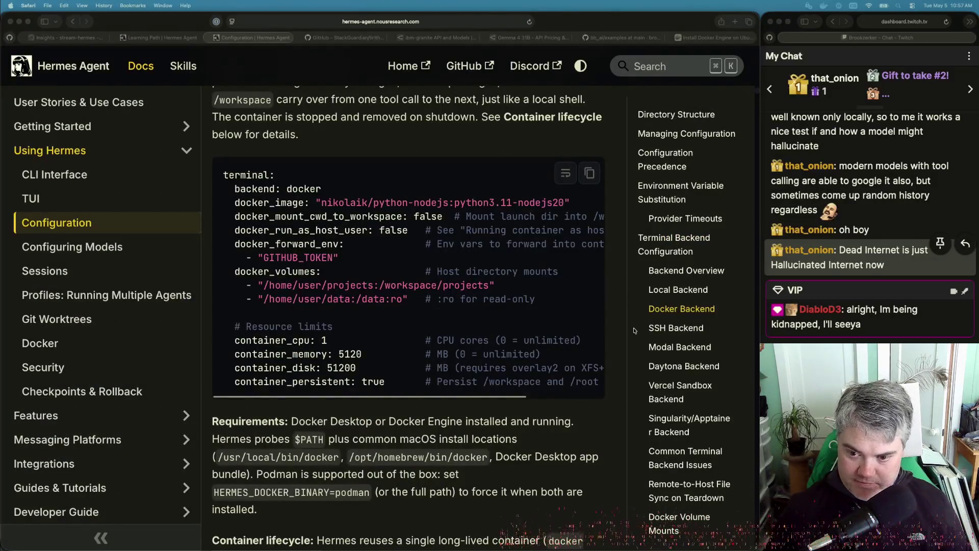
Open the Nous Tool Gateway page under Features and read its eligibility details.
scroll(586, 406, "down", 1)
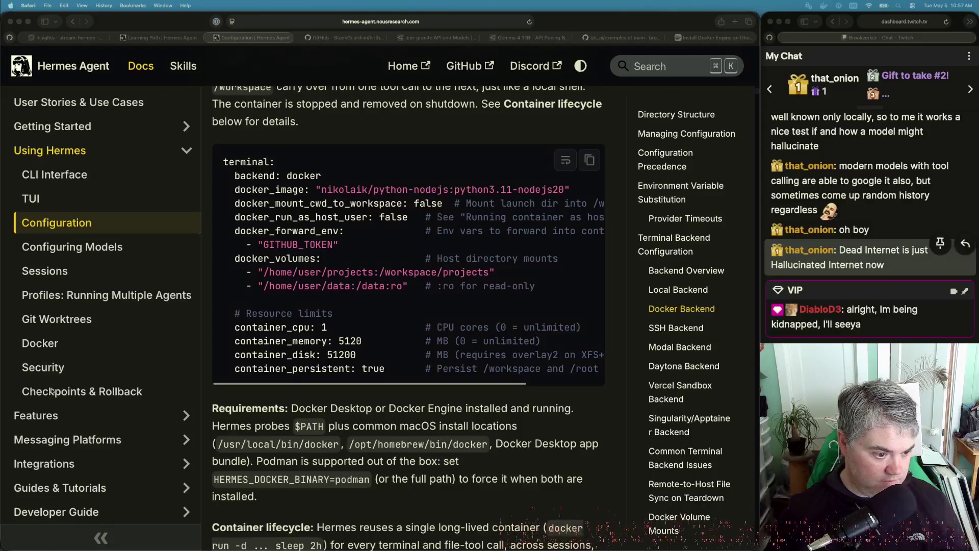
left_click(48, 415)
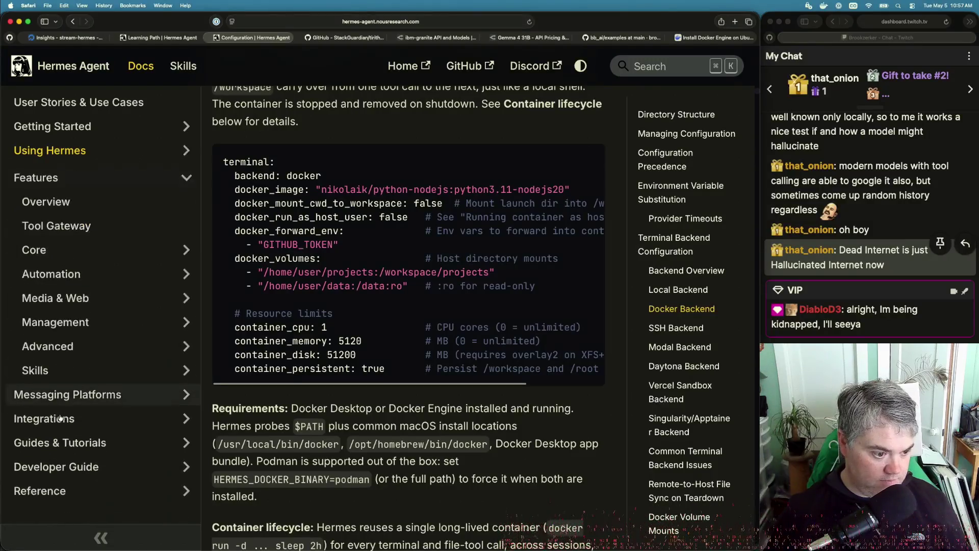
left_click(47, 225)
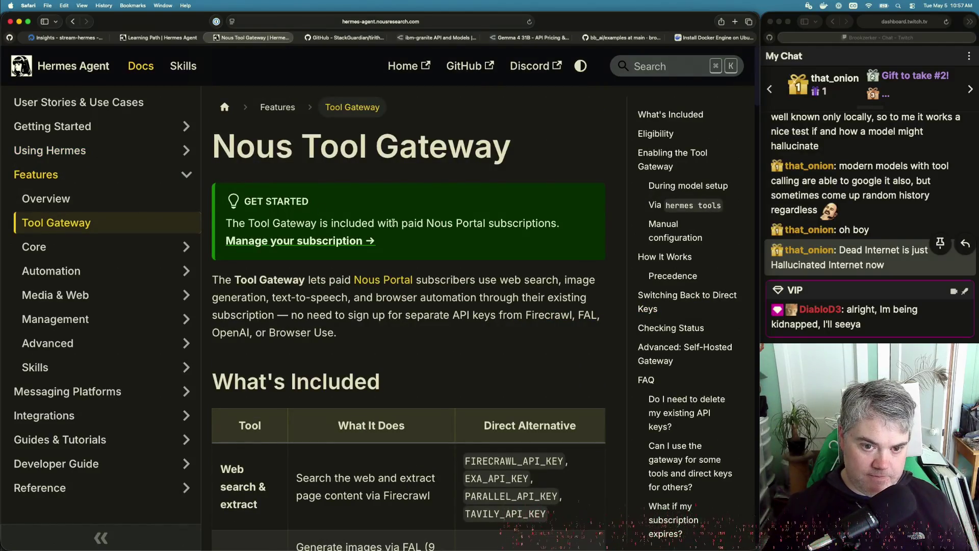
scroll(491, 311, "down", 4)
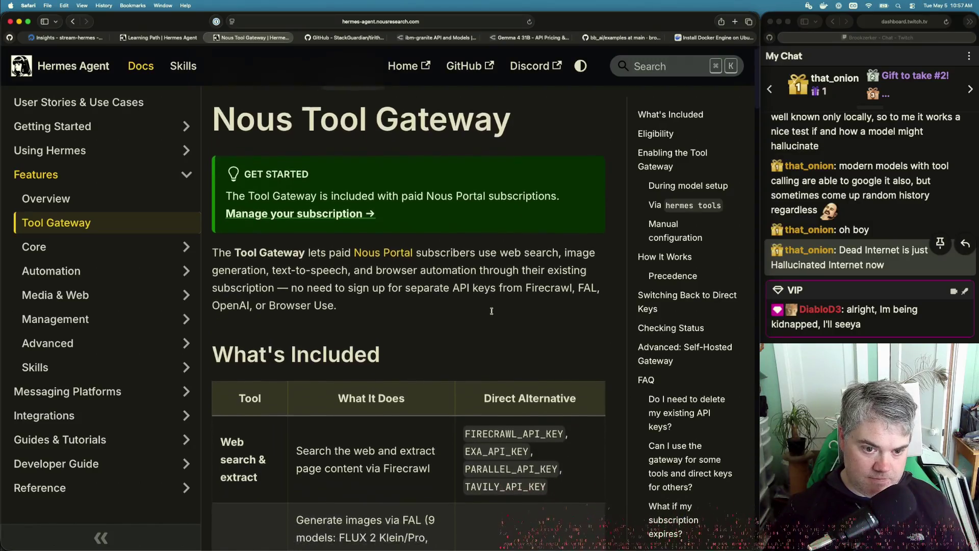
scroll(492, 310, "down", 1)
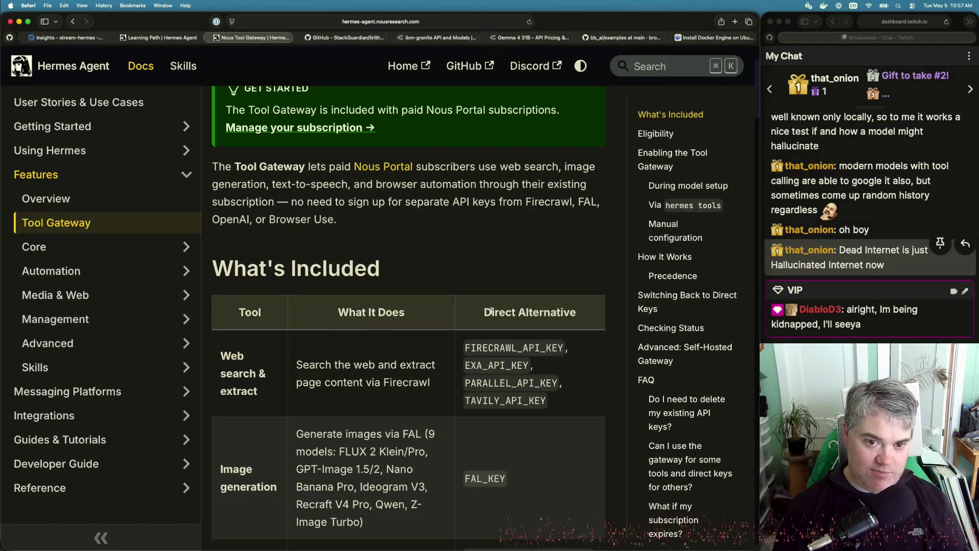
scroll(491, 311, "down", 6)
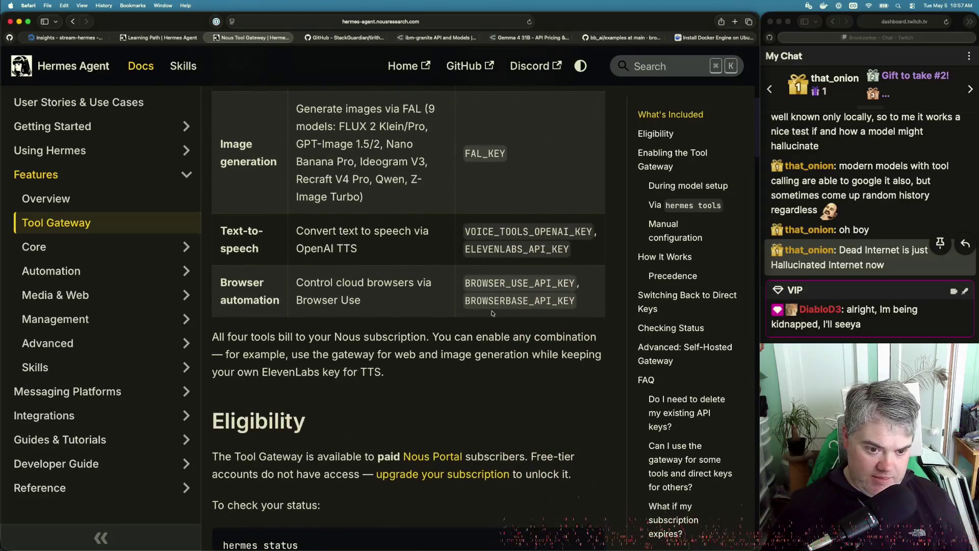
scroll(492, 313, "down", 2)
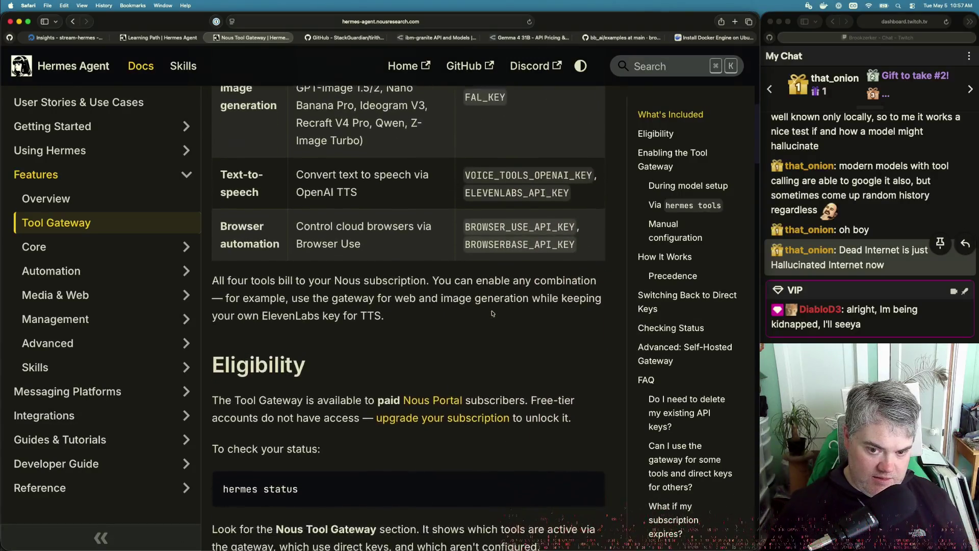
Finish reading the Tool Gateway page, then open the Bundled Skills Catalog under Skills.
scroll(493, 313, "down", 1)
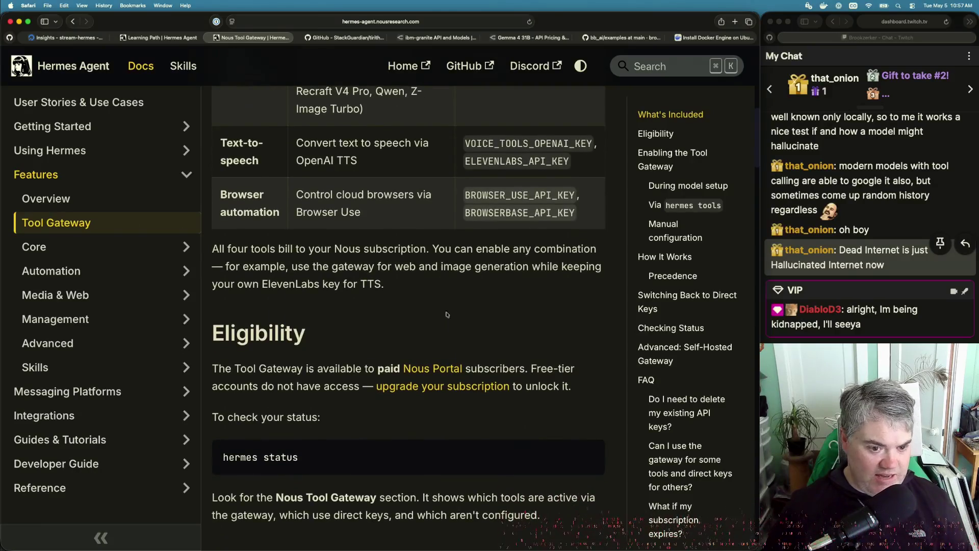
scroll(356, 345, "down", 5)
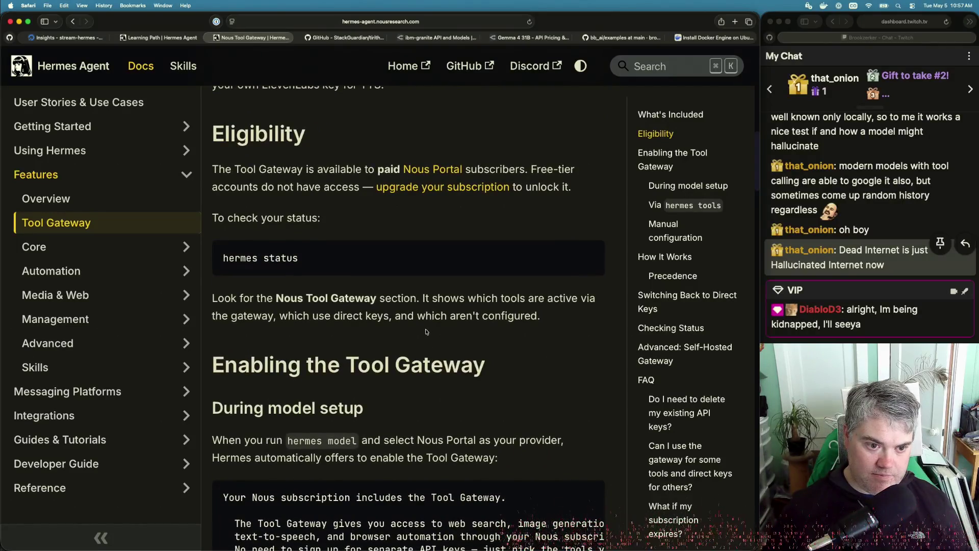
scroll(426, 331, "down", 2)
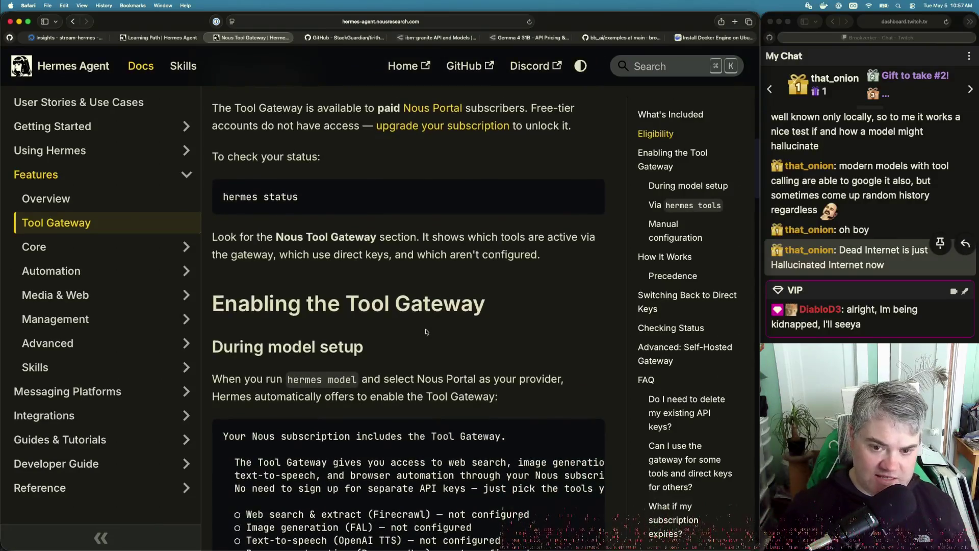
scroll(426, 332, "down", 2)
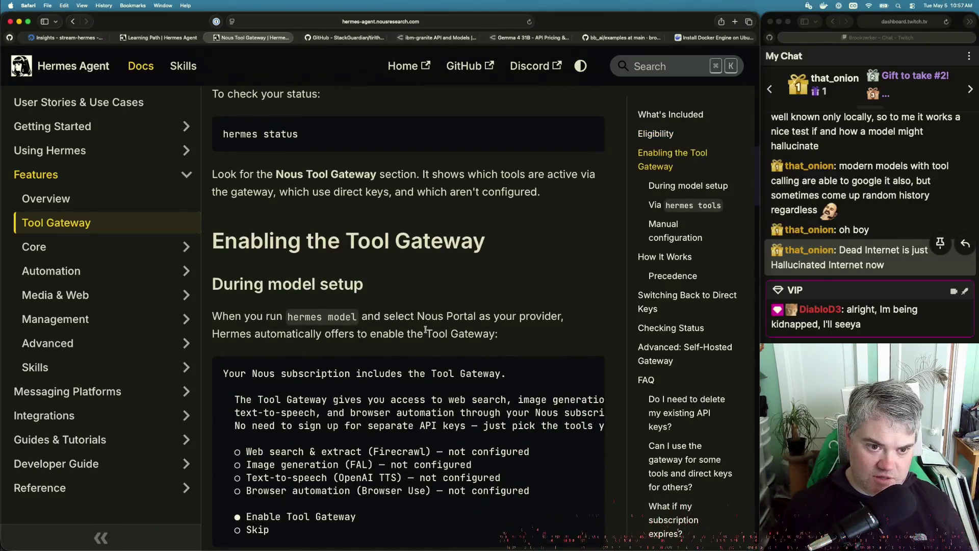
scroll(425, 329, "up", 3)
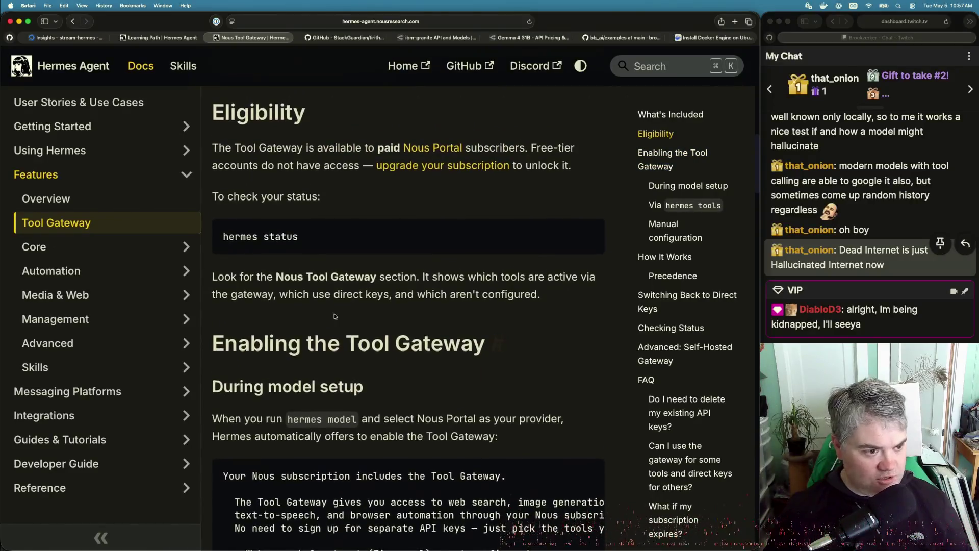
left_click(51, 367)
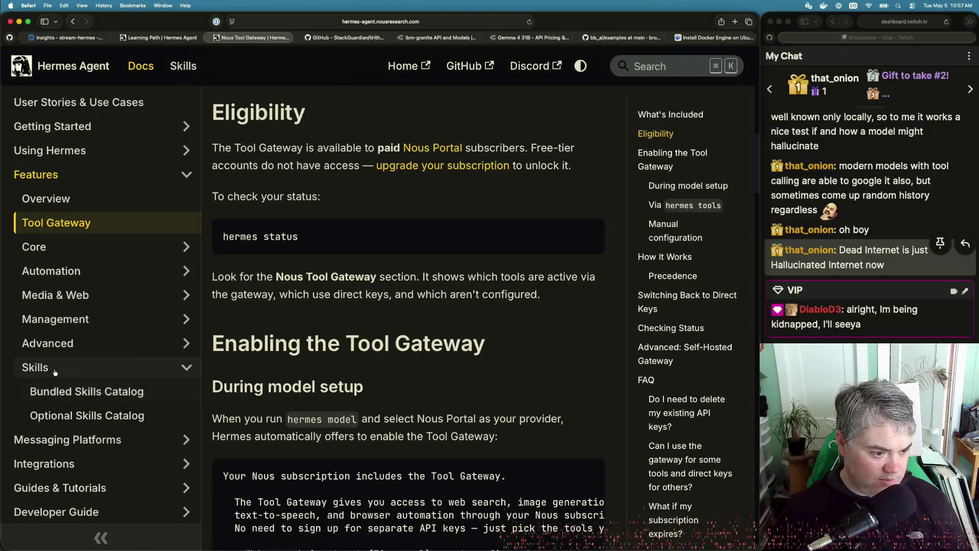
left_click(56, 390)
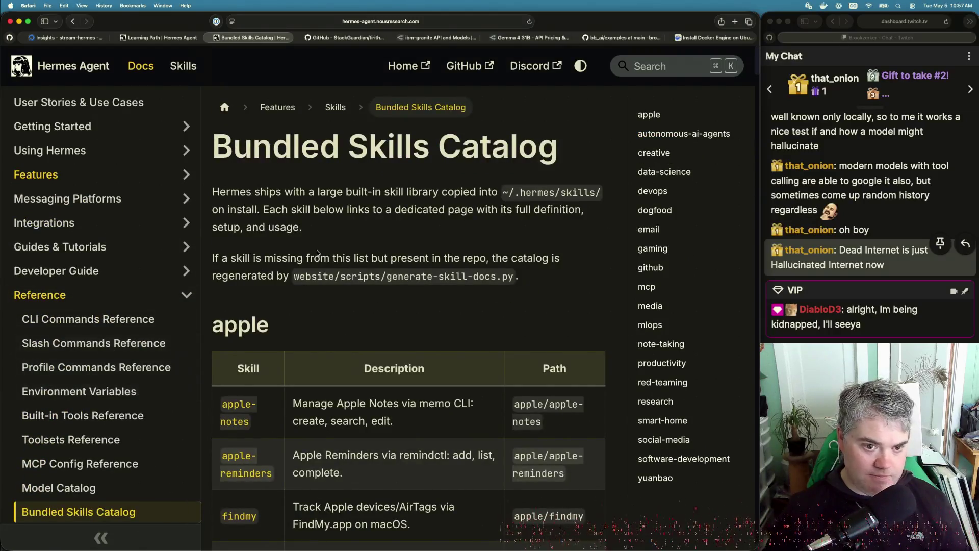
scroll(410, 266, "down", 5)
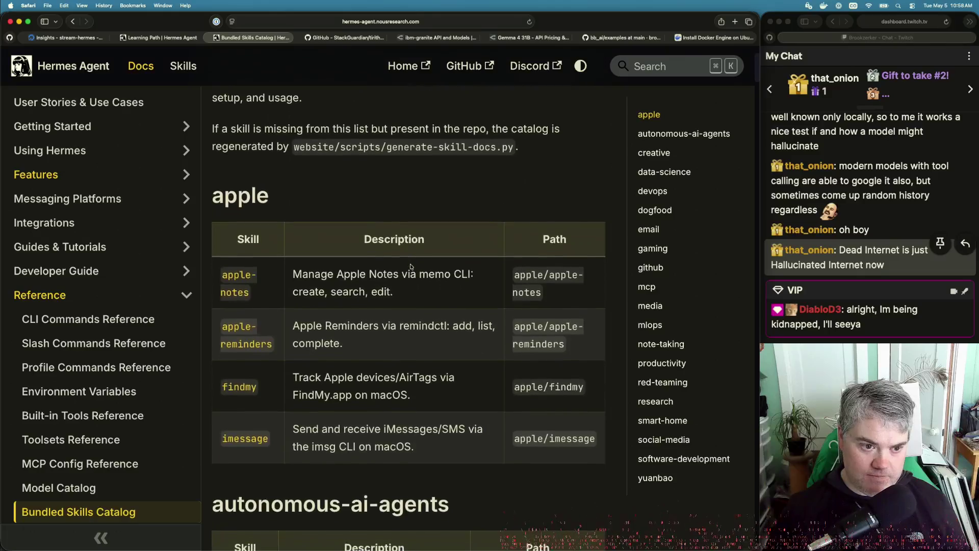
scroll(410, 266, "down", 1)
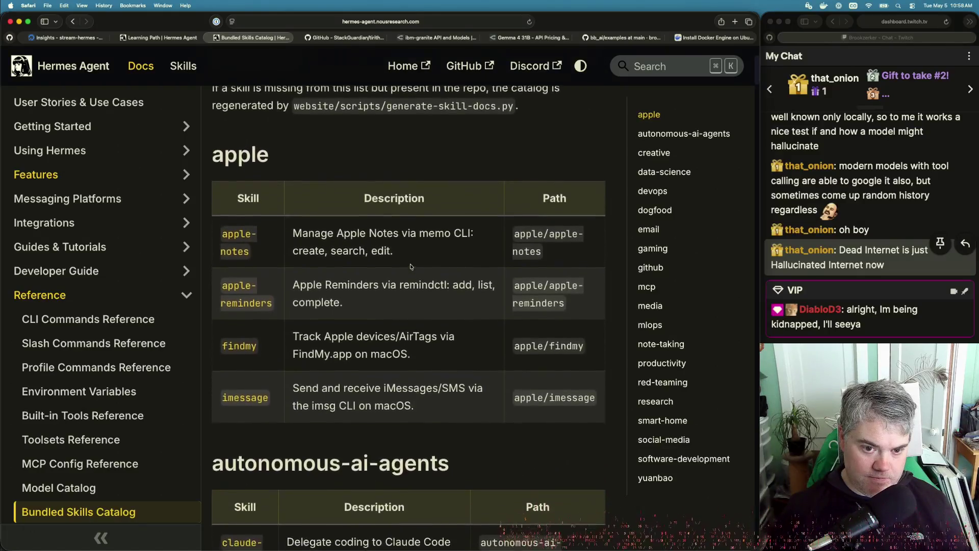
scroll(411, 265, "down", 1)
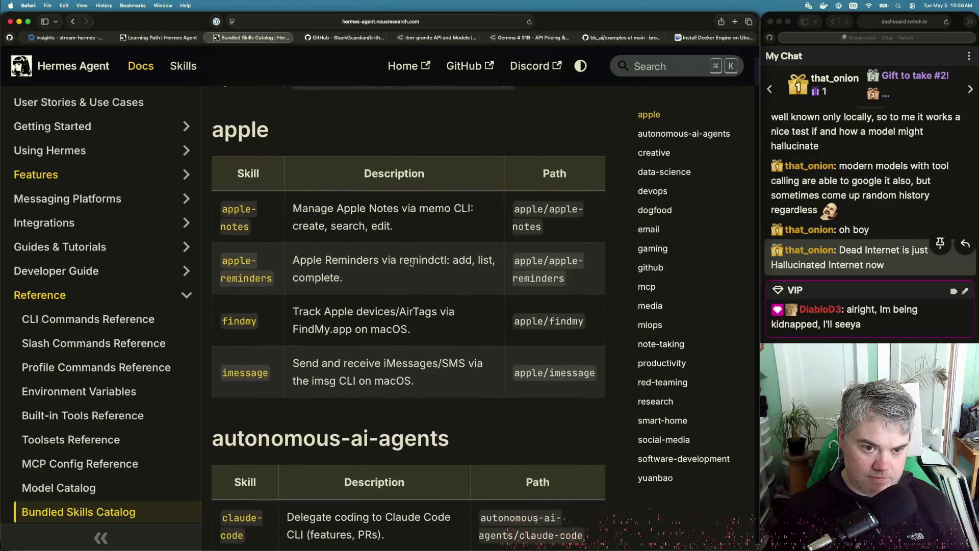
scroll(411, 263, "down", 2)
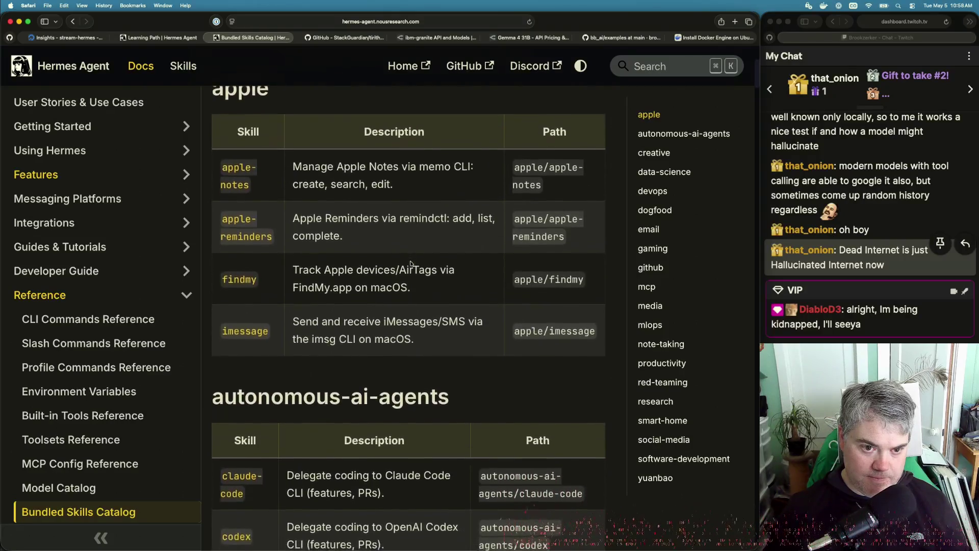
scroll(410, 261, "down", 1)
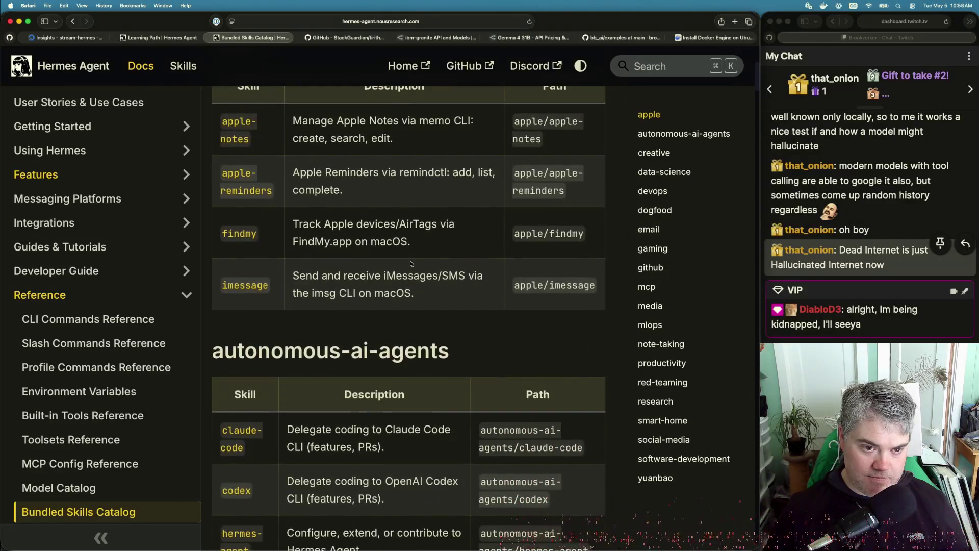
scroll(410, 261, "up", 2)
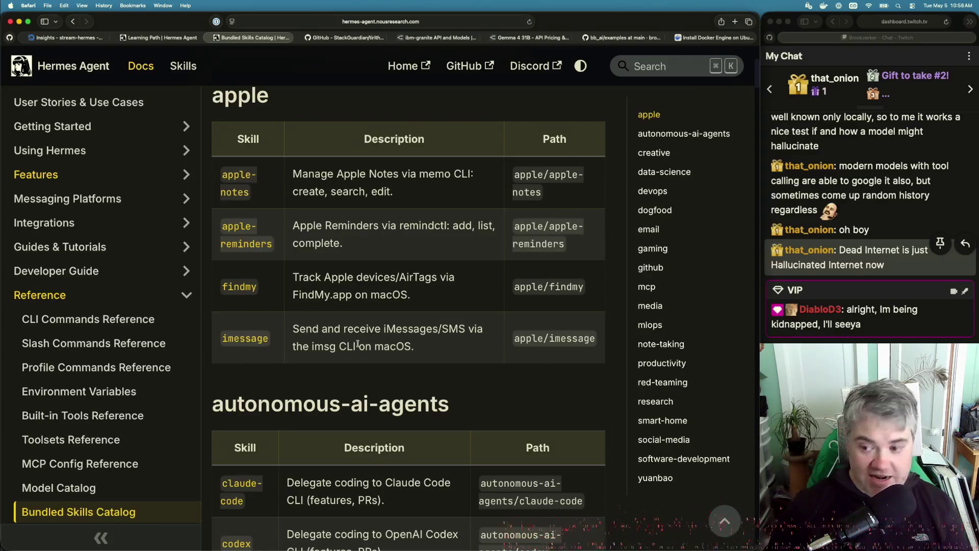
scroll(338, 355, "down", 5)
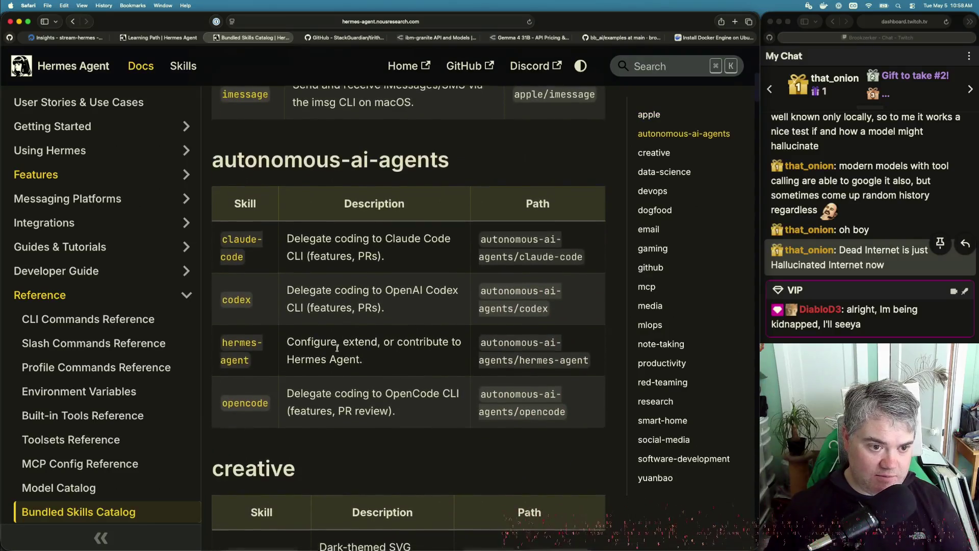
scroll(338, 349, "down", 1)
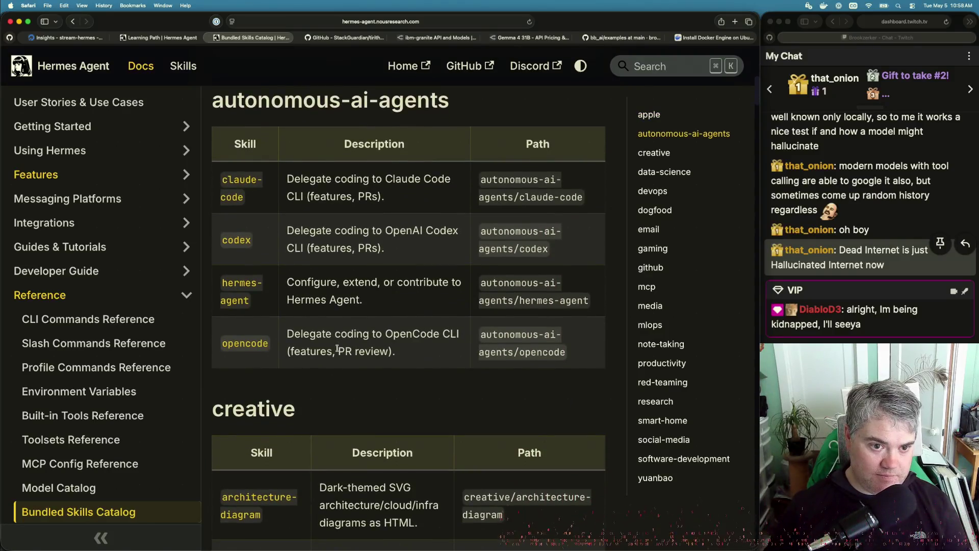
scroll(337, 348, "up", 1)
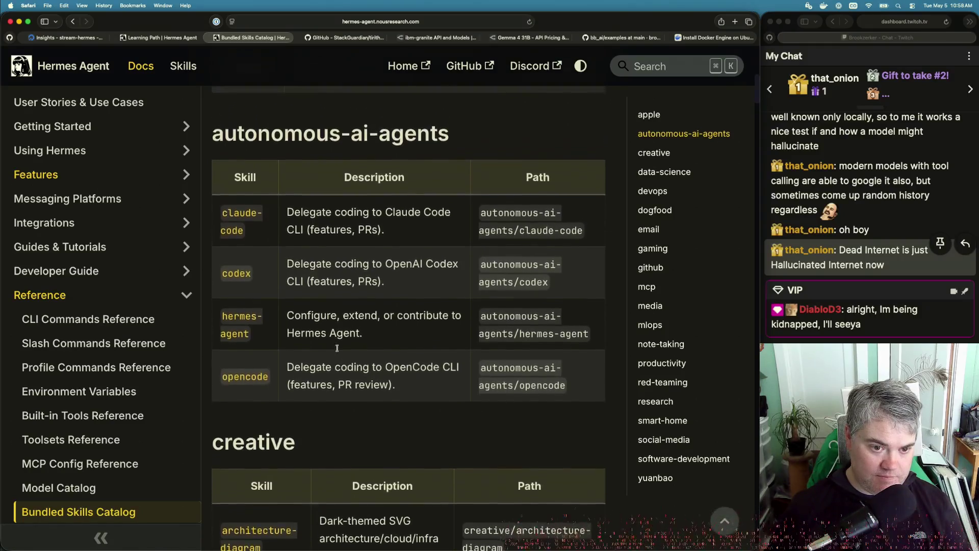
scroll(336, 351, "up", 1)
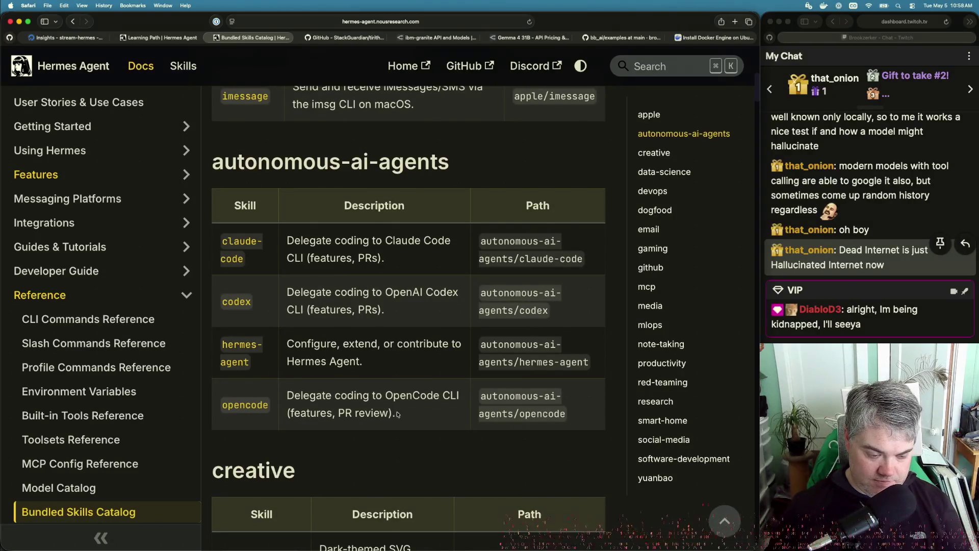
scroll(397, 414, "down", 10)
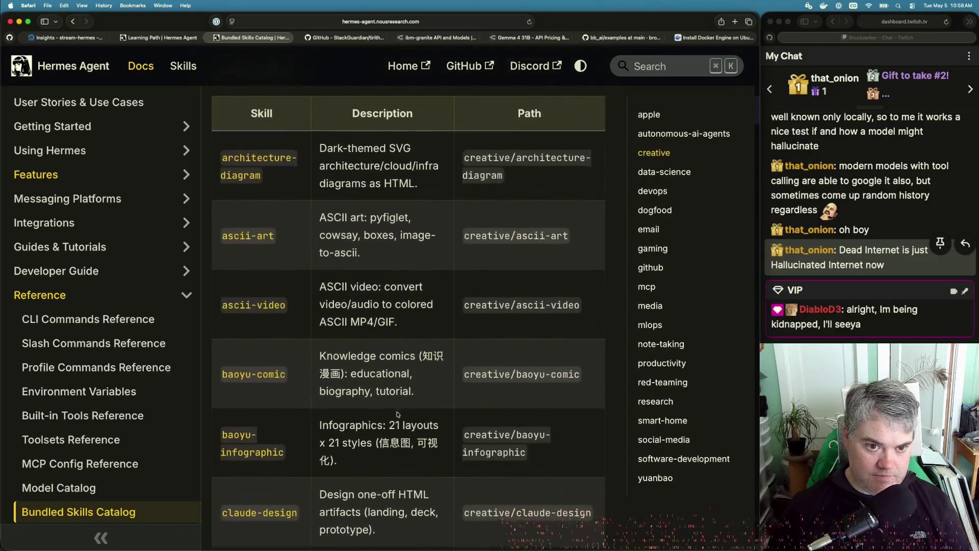
scroll(398, 414, "down", 1)
scroll(397, 414, "down", 1)
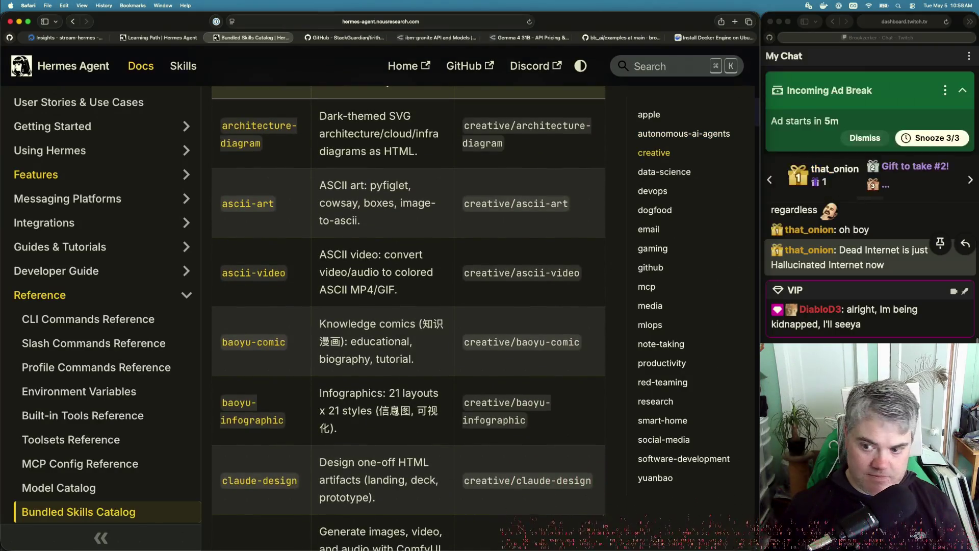
scroll(396, 411, "up", 1)
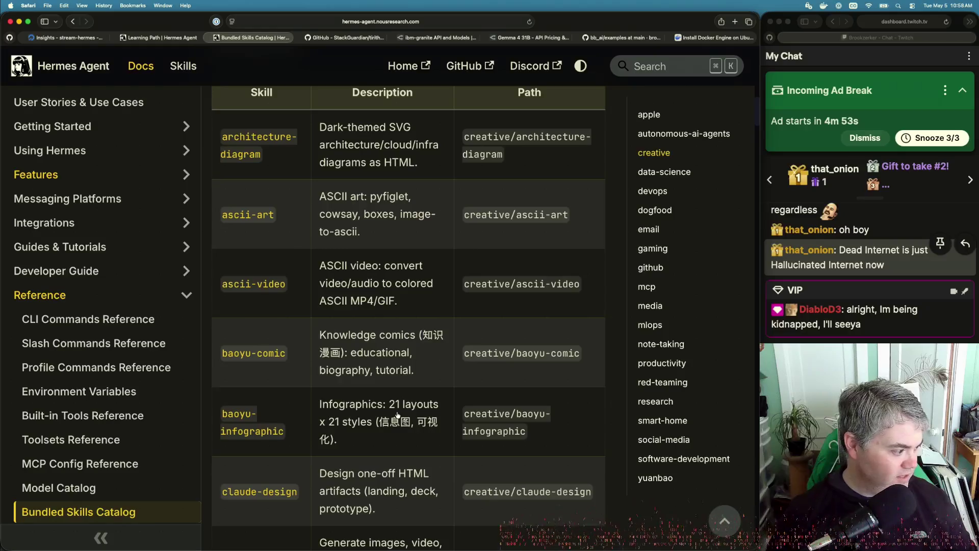
key("super+Tab")
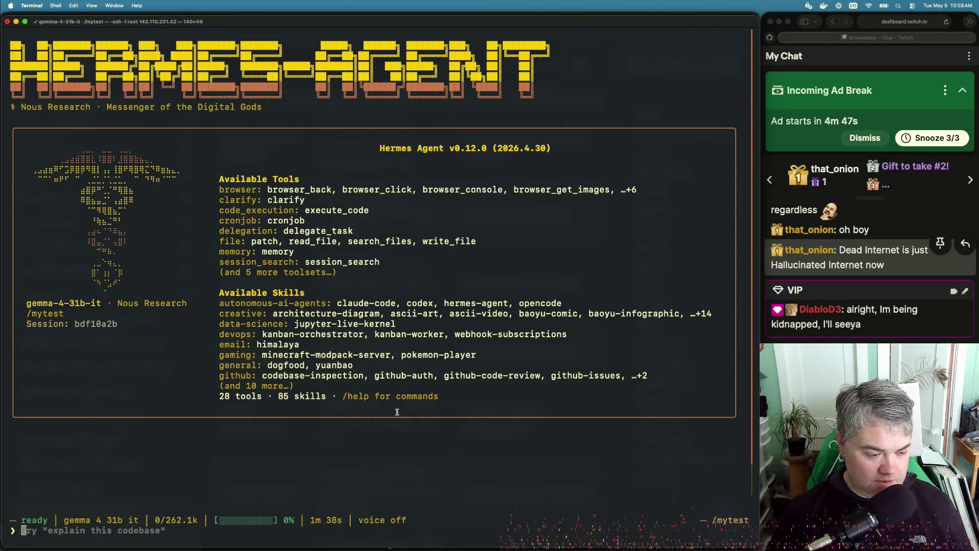
Ask the Hermes agent 'what directory are you in? run ls please.', then type 'read that file please'.
type("what direc")
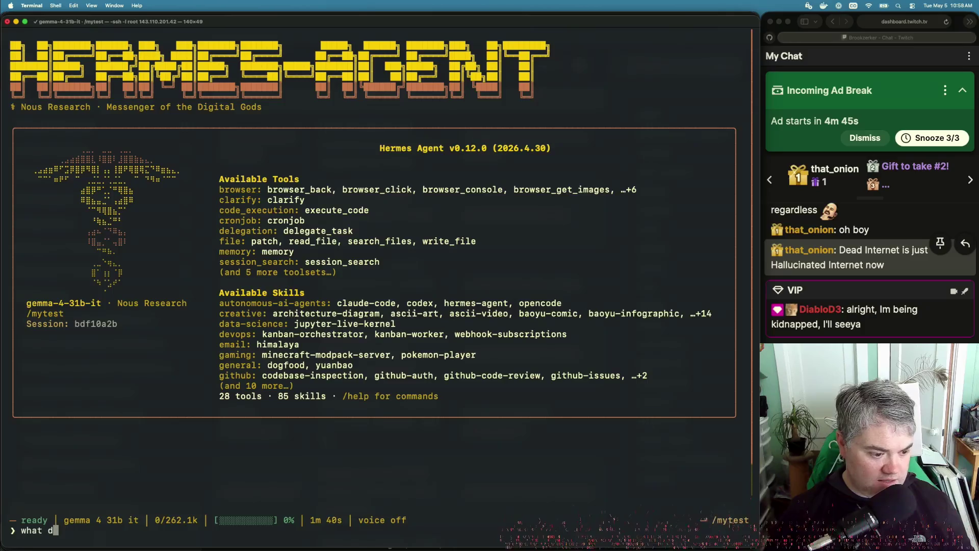
type("tory a")
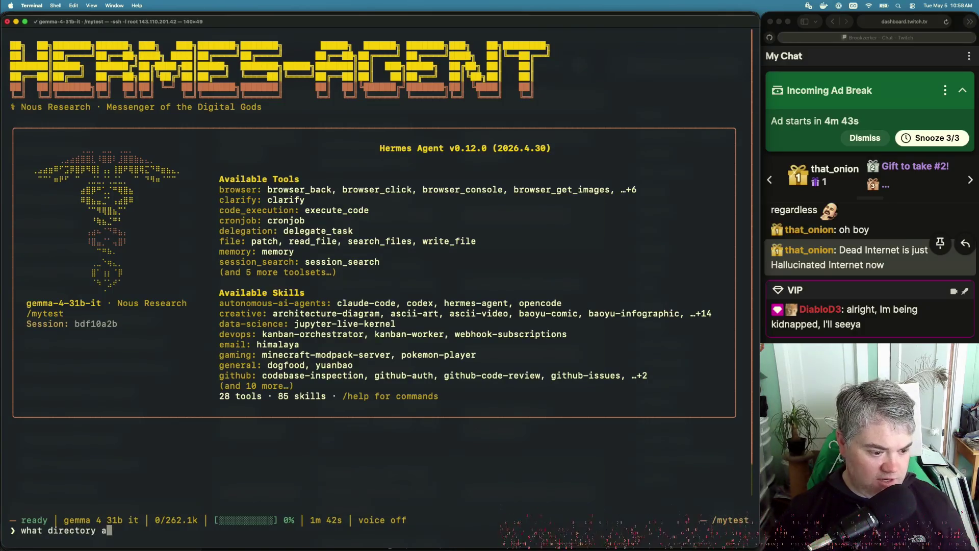
type("re you in? ")
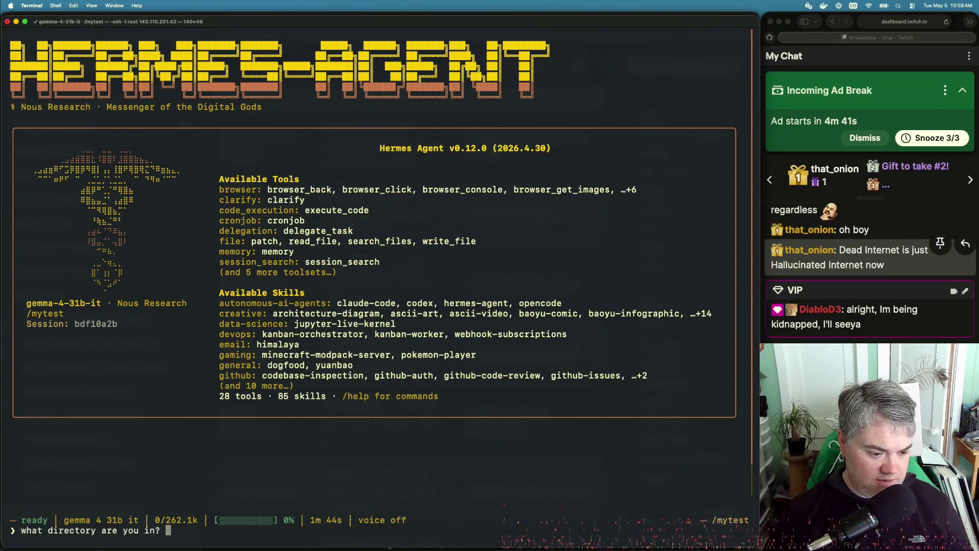
type("run ls")
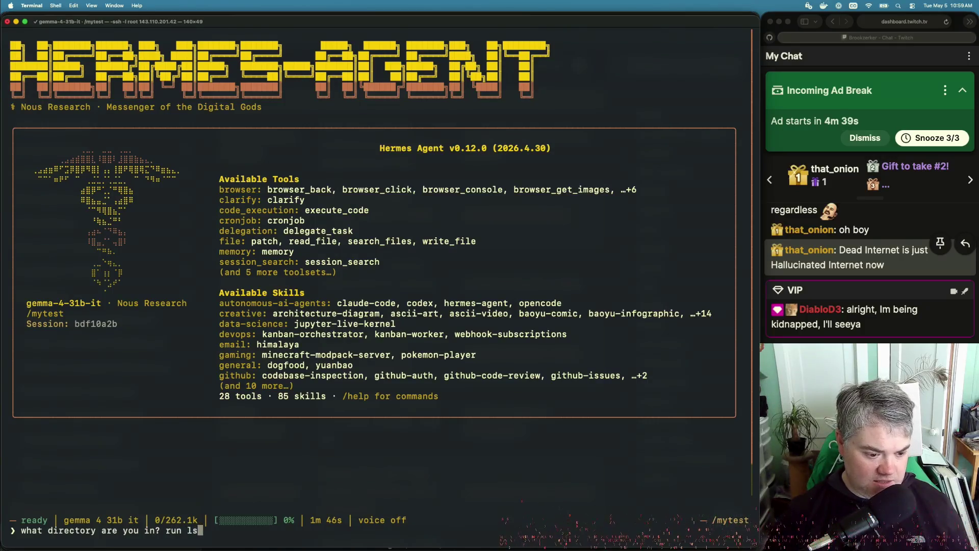
type(" please.")
key("Return")
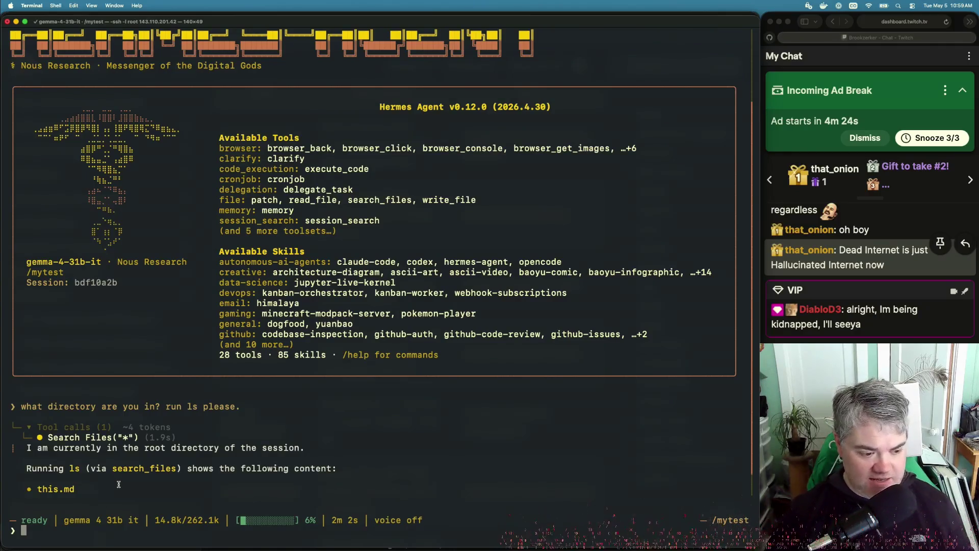
type("re")
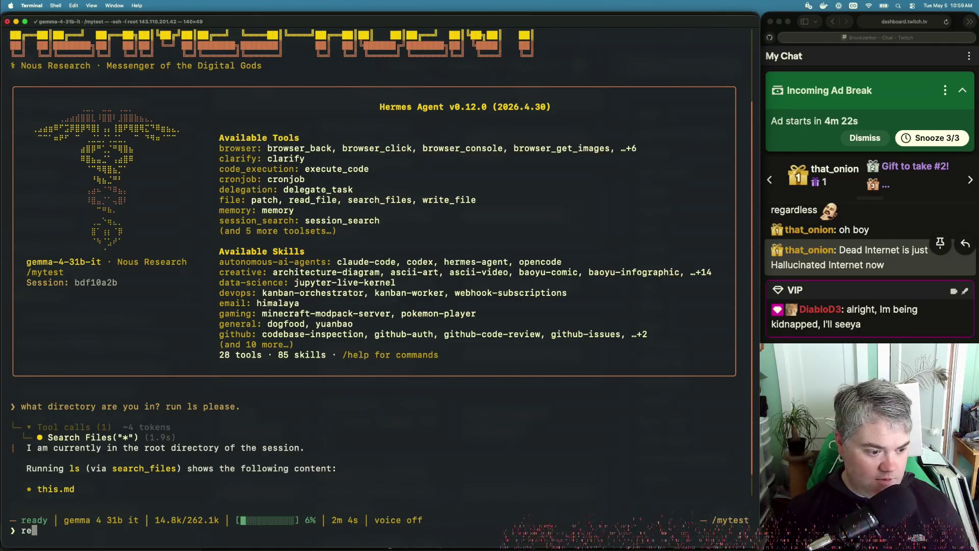
type("ad that file please")
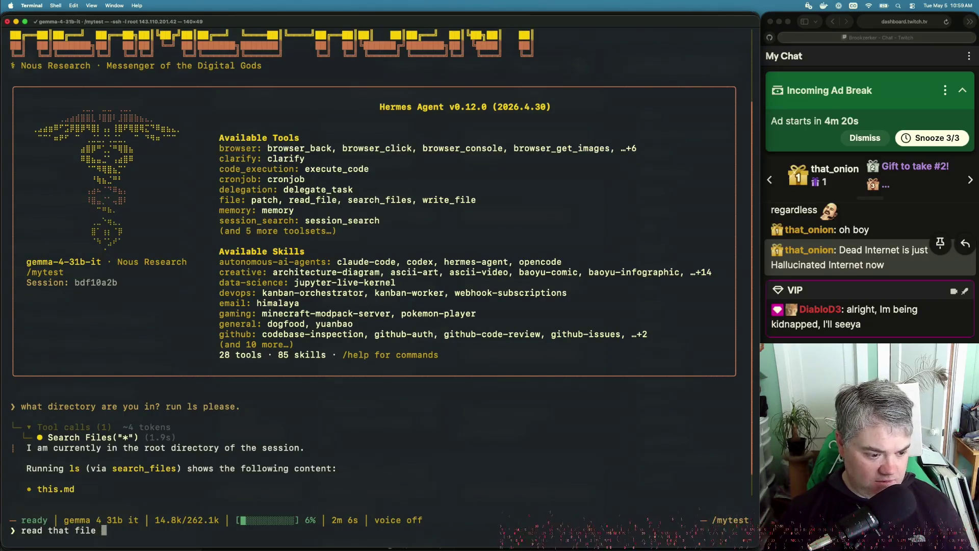
Have the agent read this.md, which shows hello 12465, then return to the skills docs.
key("Return")
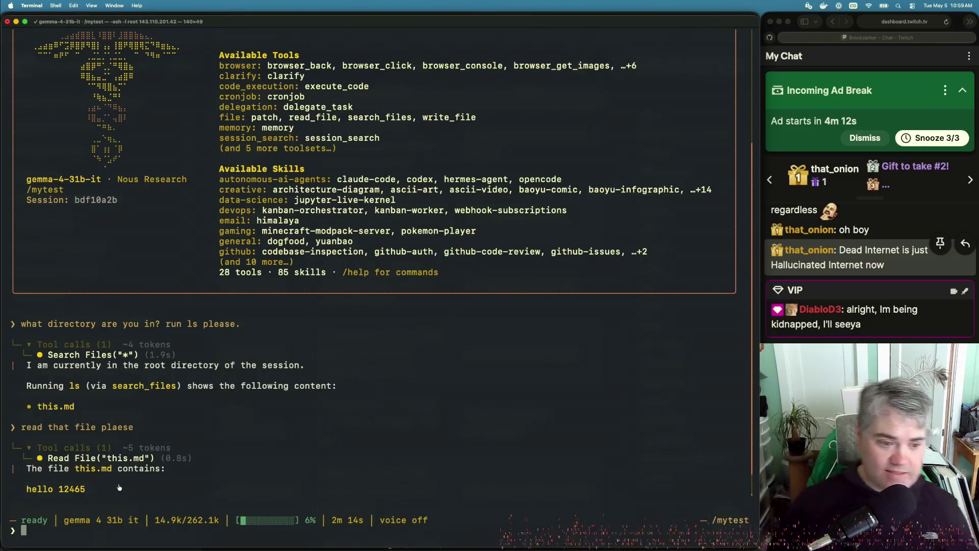
key("super+Tab")
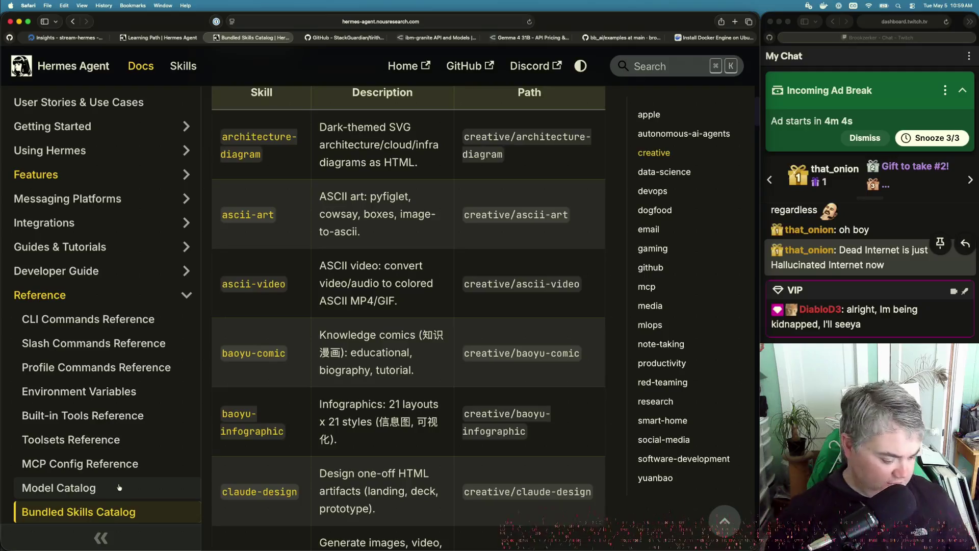
Glance at the creative skills table, then switch back to the Terminal agent session.
key("super+Tab")
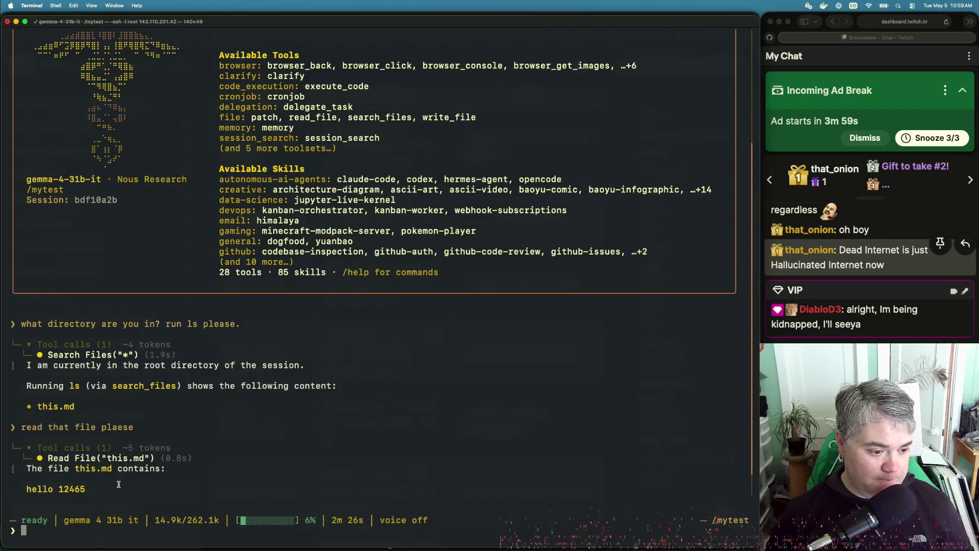
Ask the agent to 'update the number in that file to be in the correct order.', then exit it.
type("please")
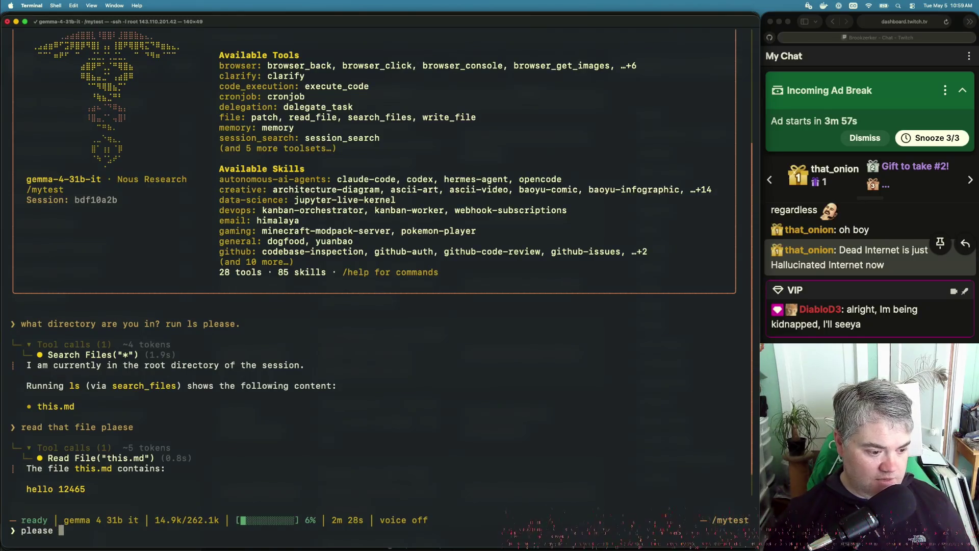
key("BackSpace")
key("BackSpace")
key("BackSpace")
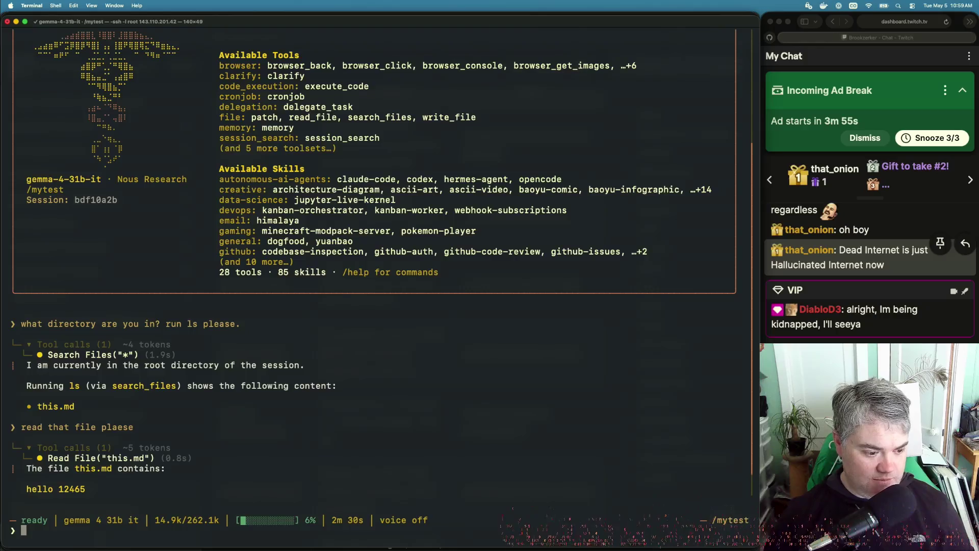
type("update th")
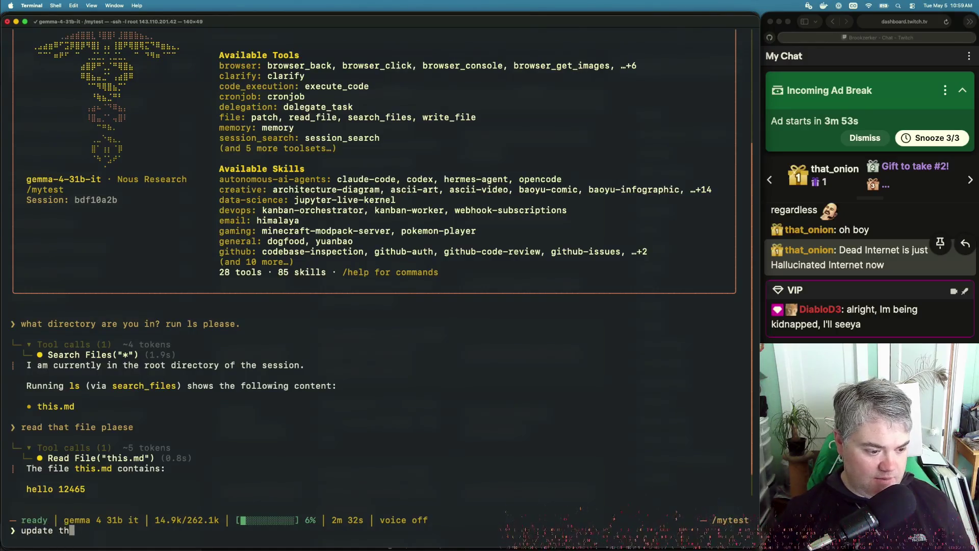
type("e number in tha")
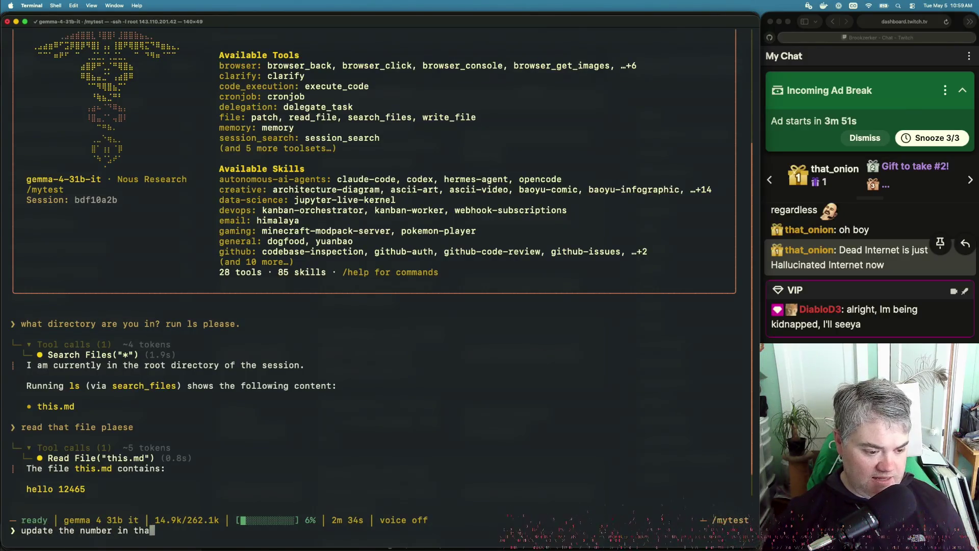
type("t file to")
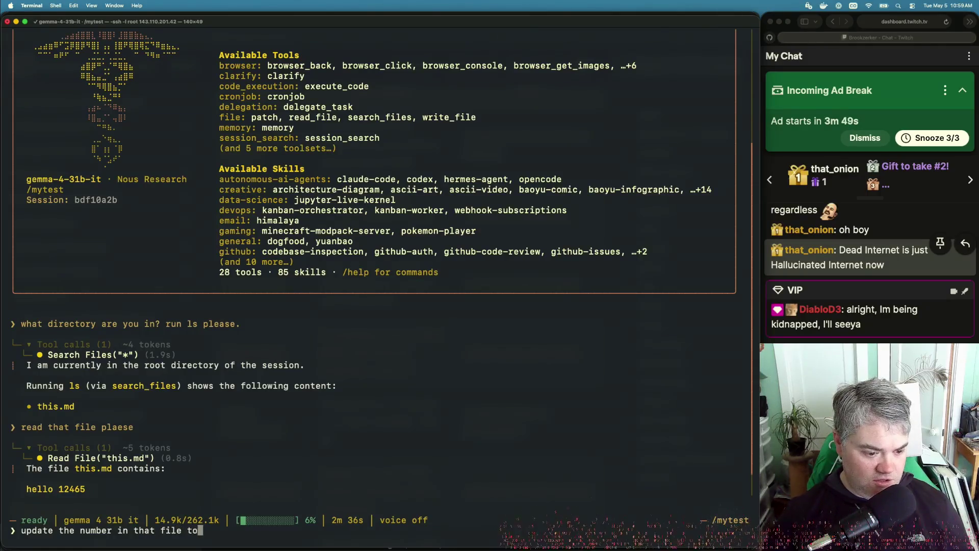
type(" be in the co")
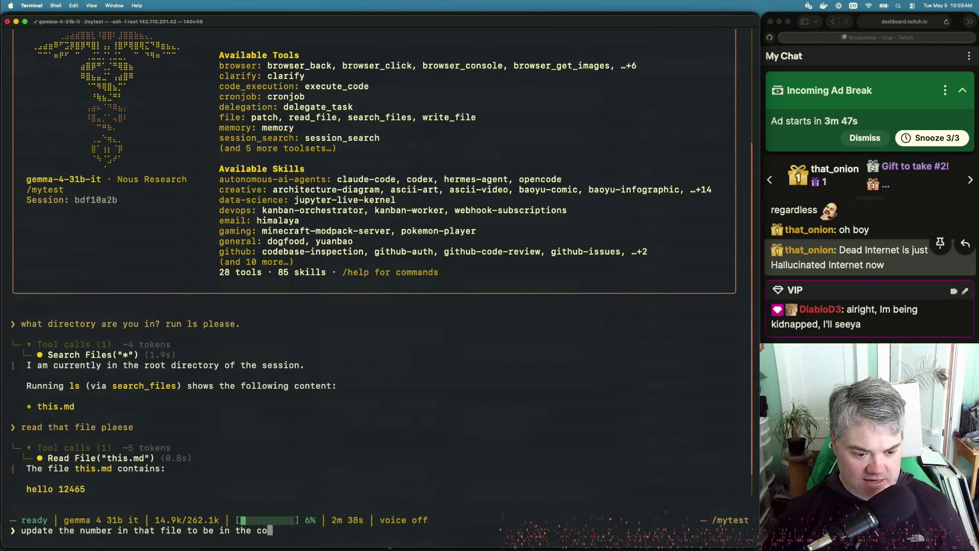
type("rrect order.")
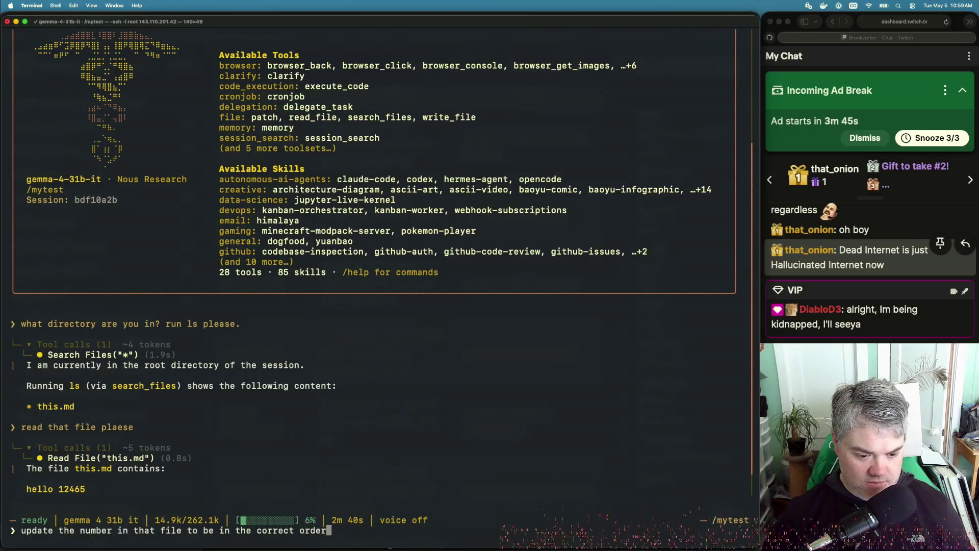
key("Return")
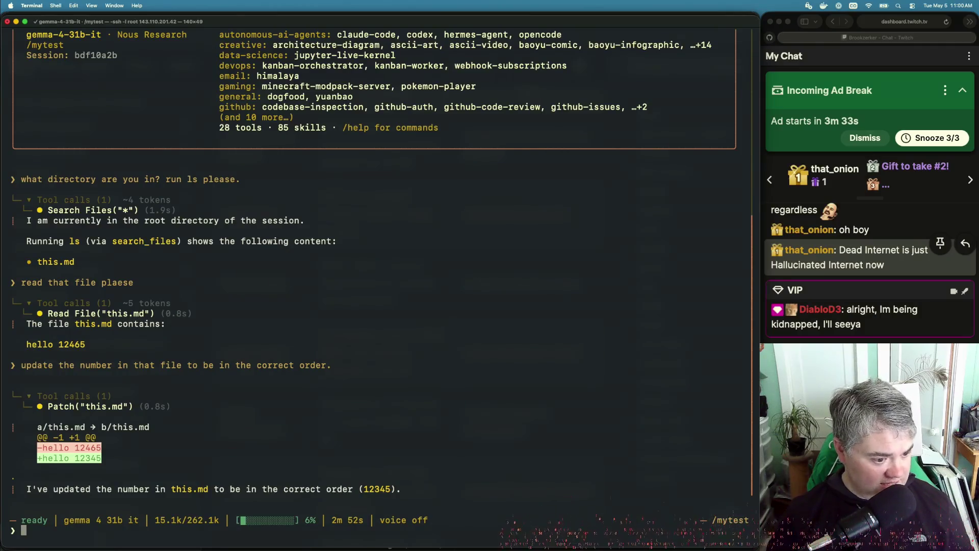
key("ctrl+d")
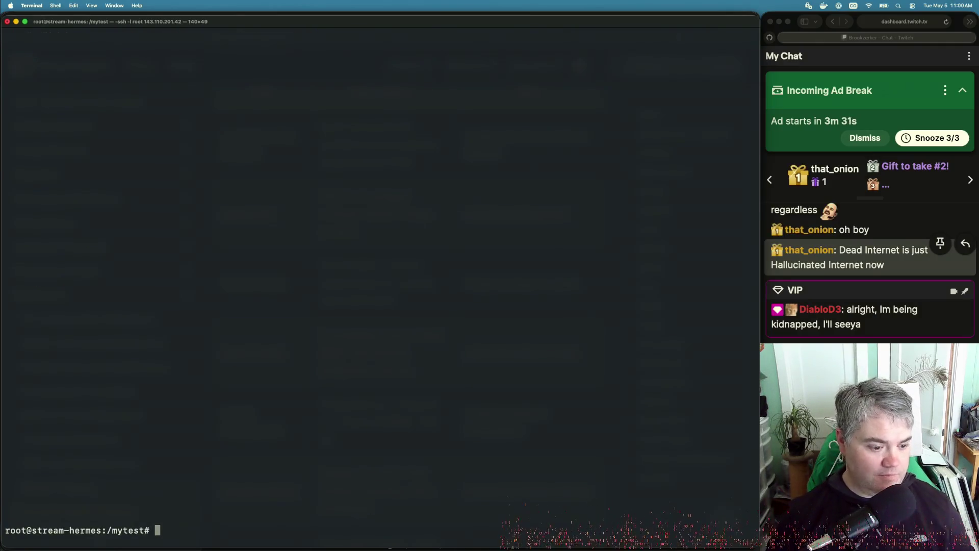
Run 'cat this.md' to confirm it reads hello 12345, then return to the skills catalog docs.
type("lcat this.md")
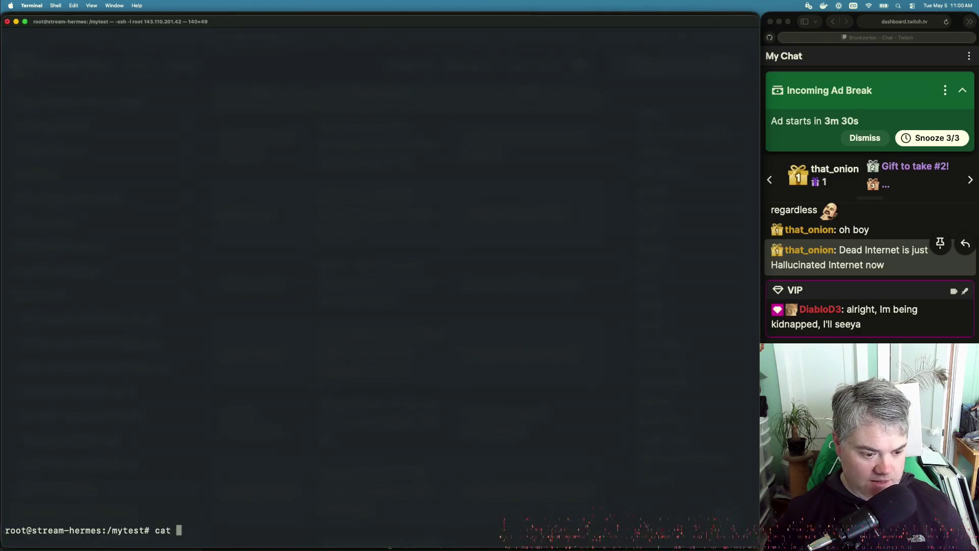
key("Return")
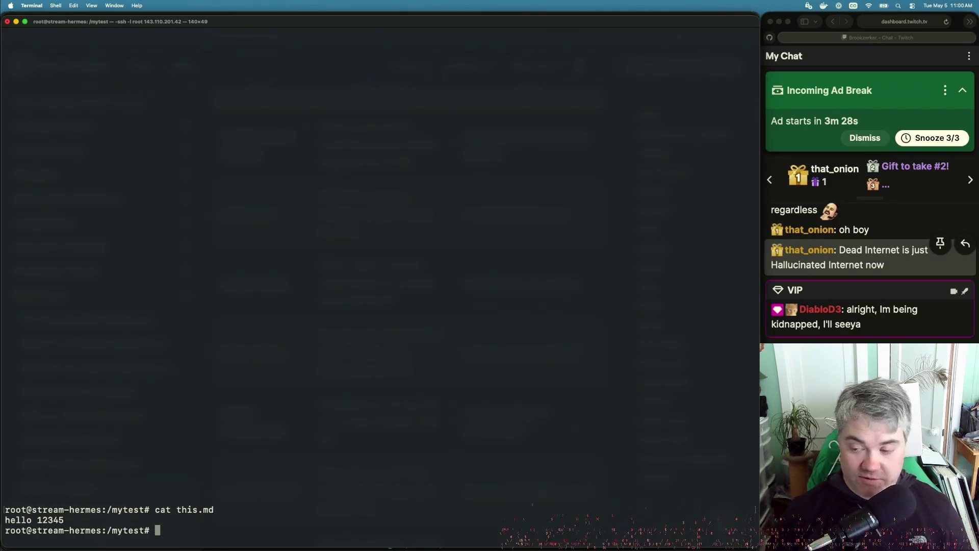
key("super+Tab")
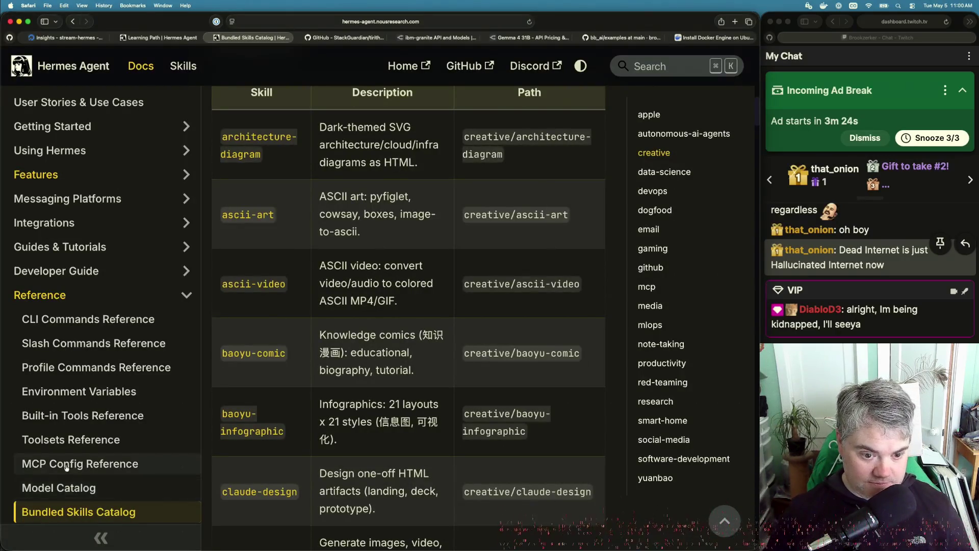
Scroll the Bundled Skills Catalog from the creative table down to the gaming and github skills.
scroll(283, 396, "up", 2)
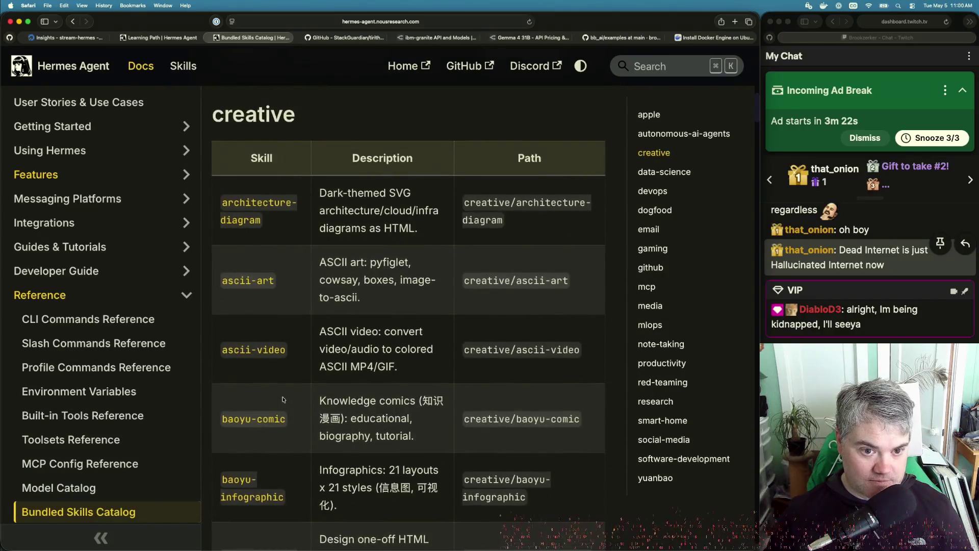
scroll(283, 396, "up", 1)
scroll(283, 398, "down", 4)
scroll(283, 399, "down", 10)
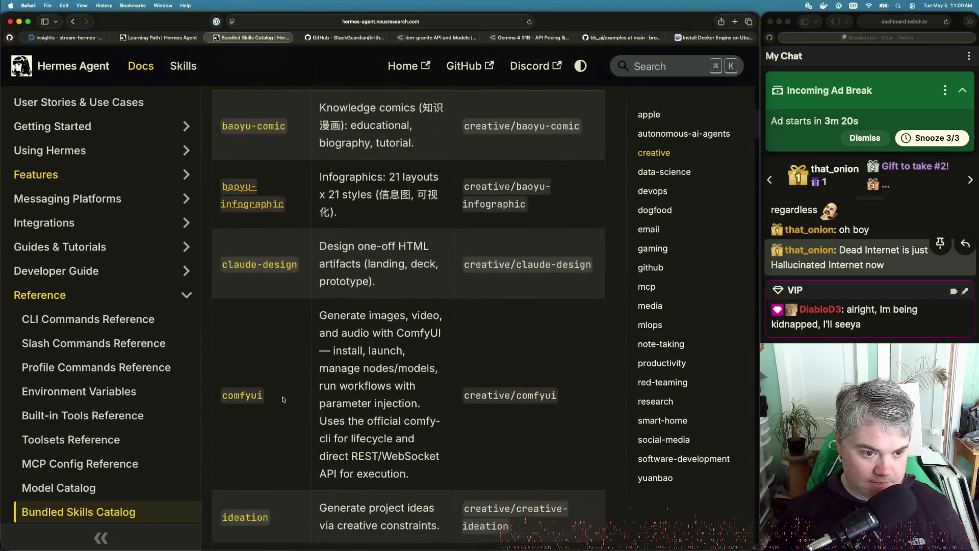
scroll(283, 399, "down", 3)
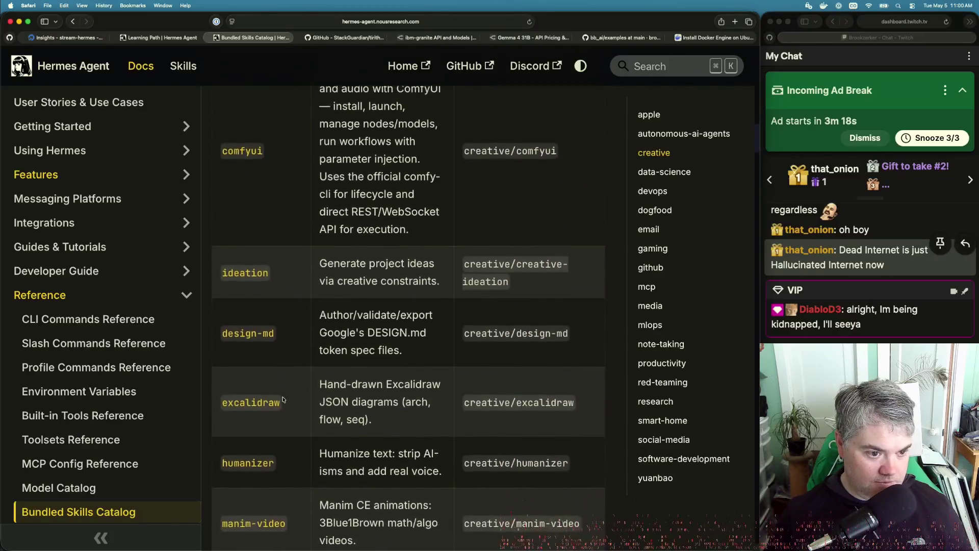
scroll(296, 418, "down", 7)
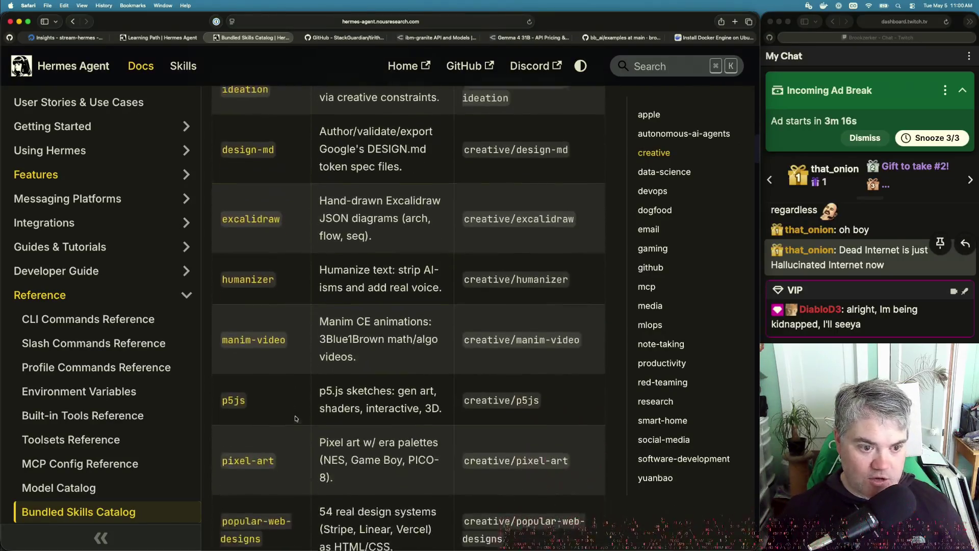
scroll(296, 413, "down", 8)
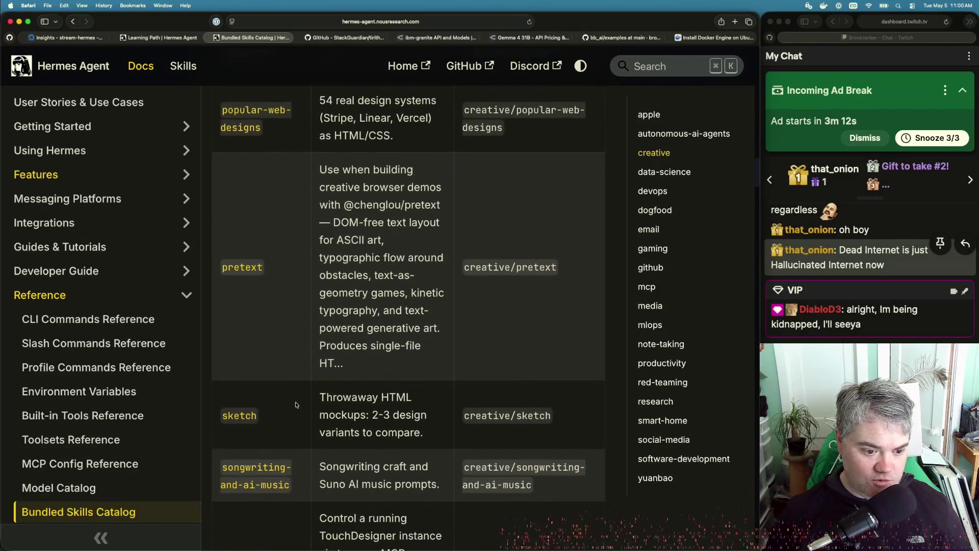
scroll(295, 404, "down", 10)
scroll(295, 404, "down", 14)
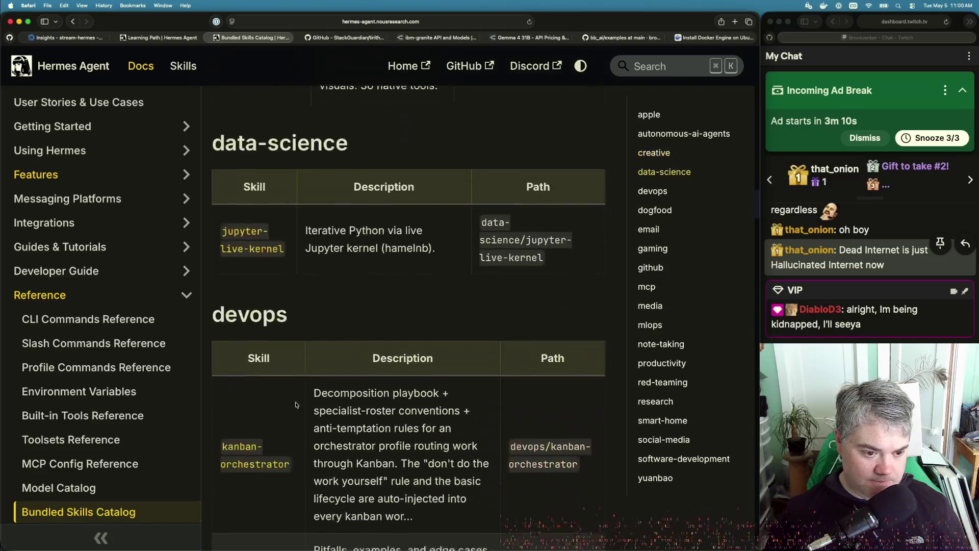
scroll(295, 404, "down", 11)
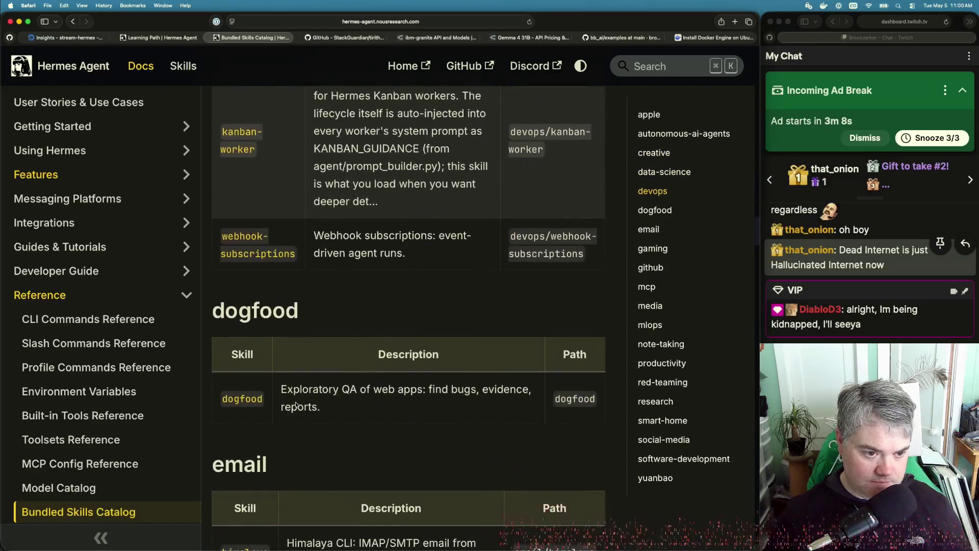
scroll(296, 403, "down", 4)
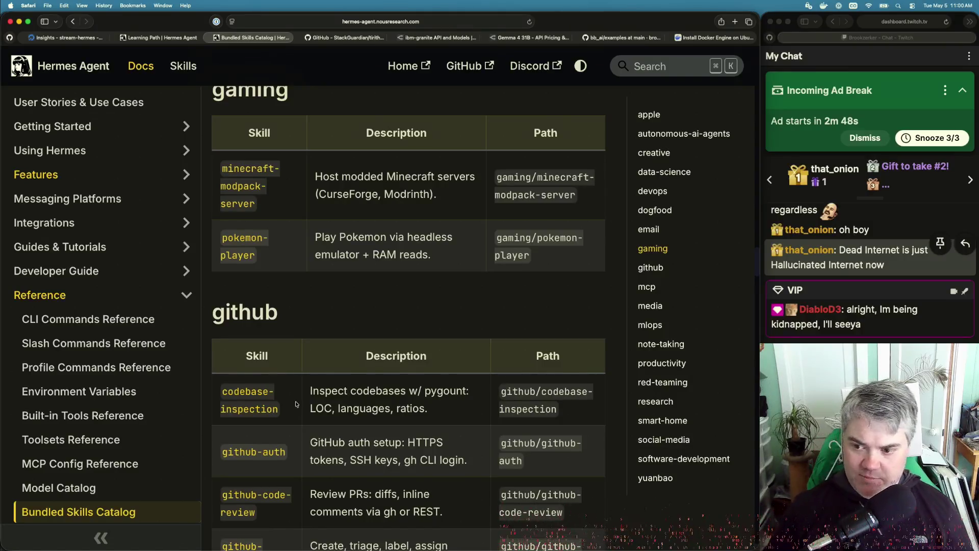
Scroll through the mcp, media, mlops, productivity and research tables into software-development skills.
scroll(296, 404, "down", 8)
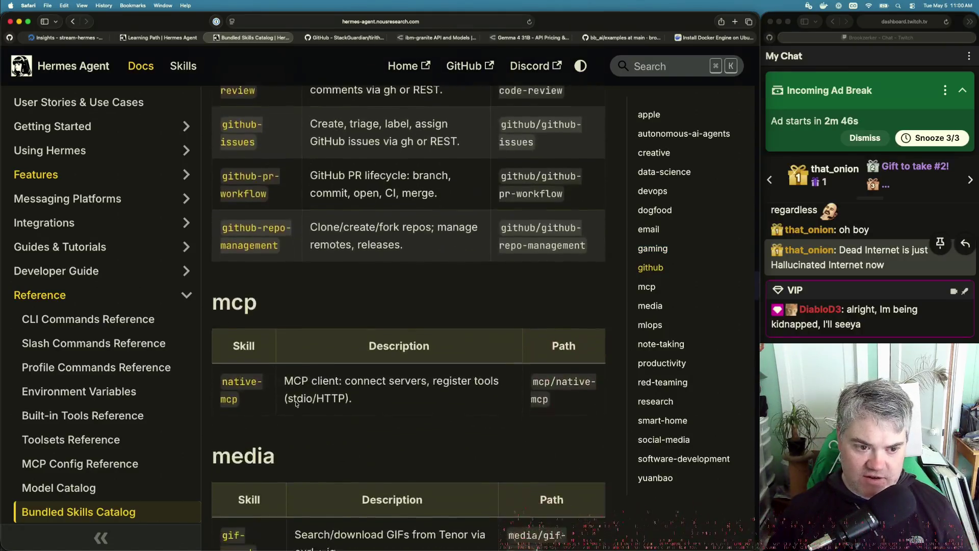
scroll(296, 404, "down", 5)
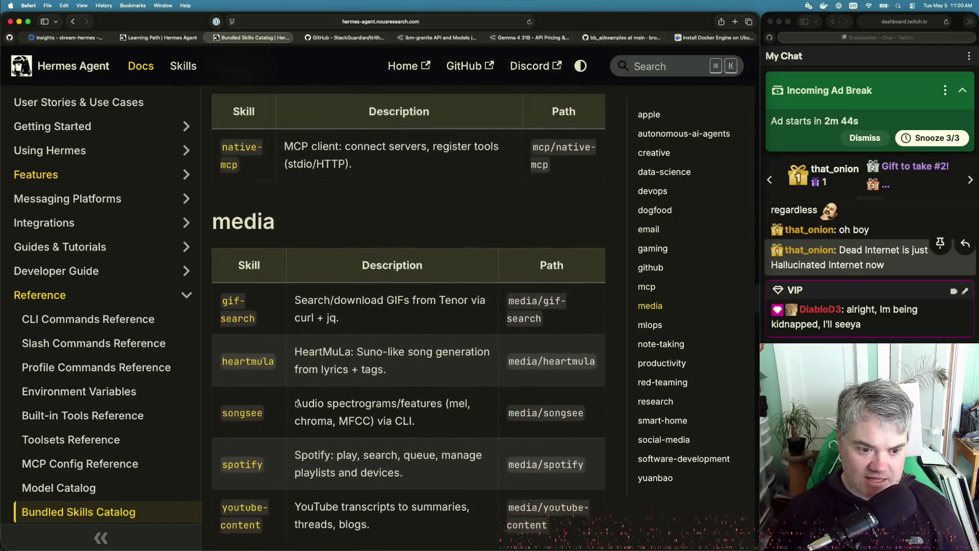
scroll(295, 403, "down", 6)
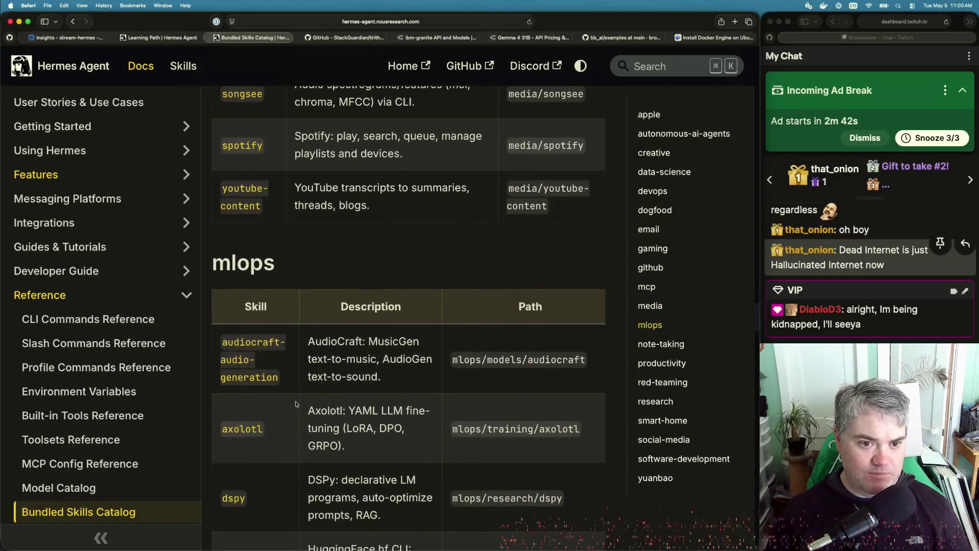
scroll(295, 404, "down", 4)
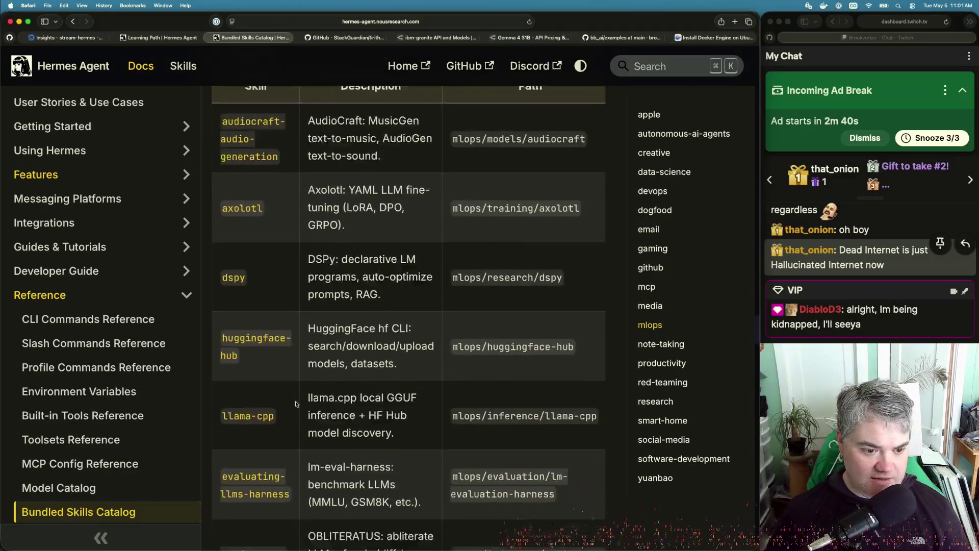
scroll(295, 404, "down", 5)
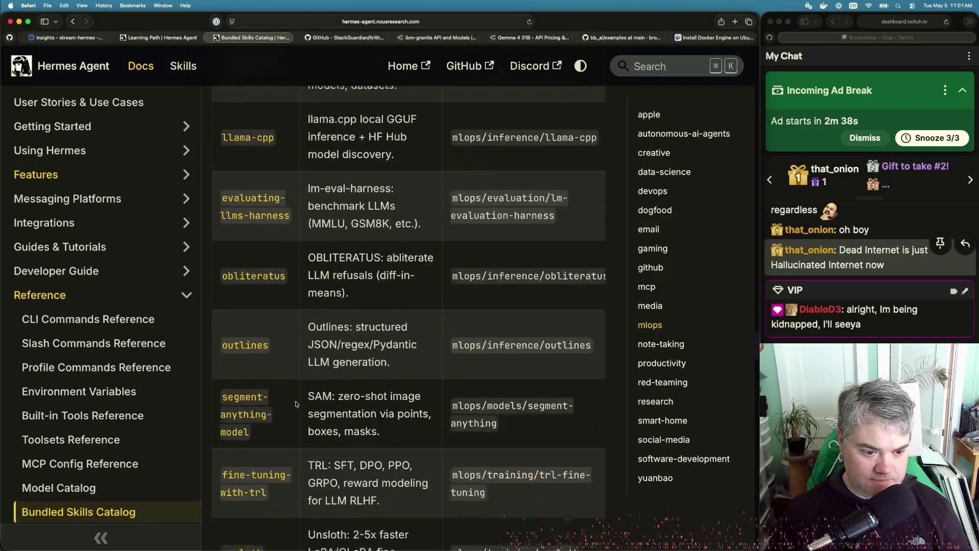
scroll(295, 404, "down", 6)
scroll(295, 403, "down", 8)
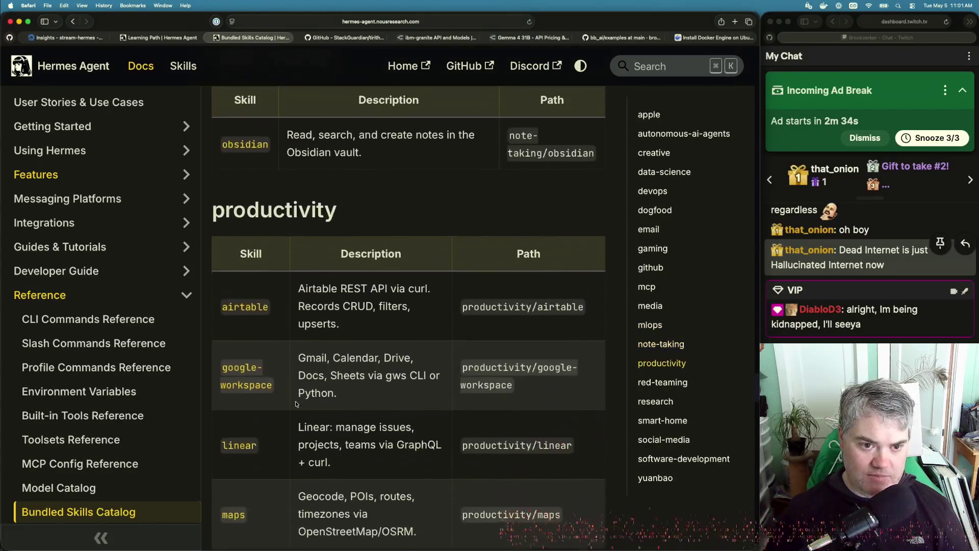
scroll(295, 403, "up", 2)
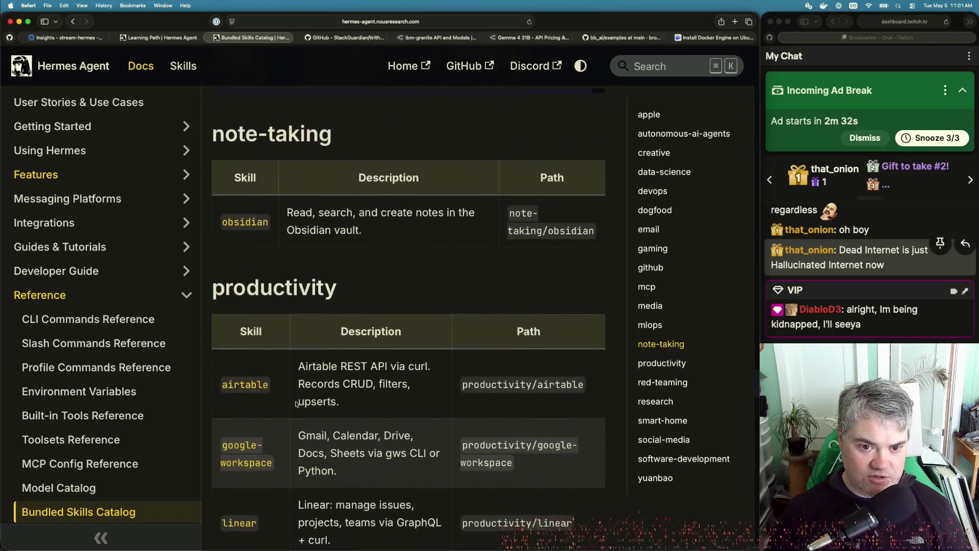
scroll(295, 403, "down", 4)
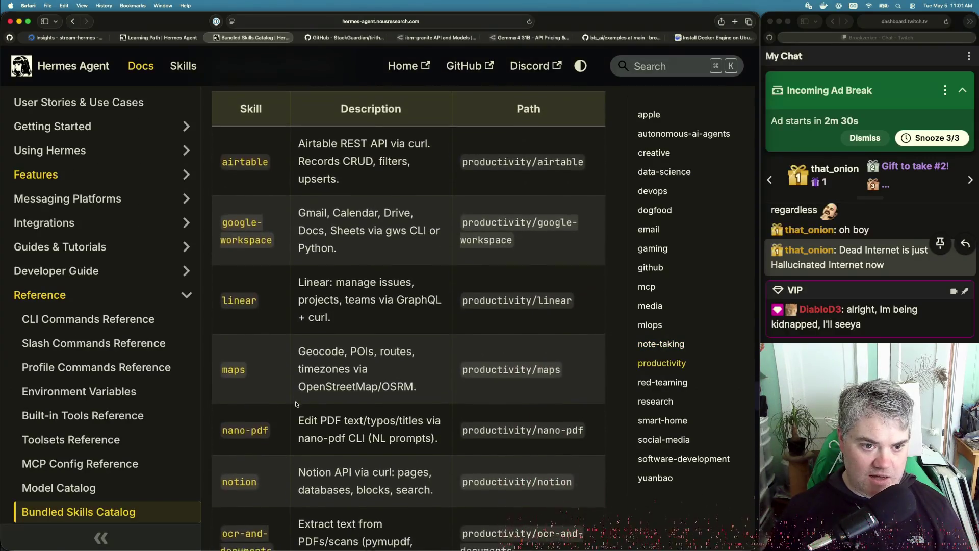
scroll(124, 436, "down", 2)
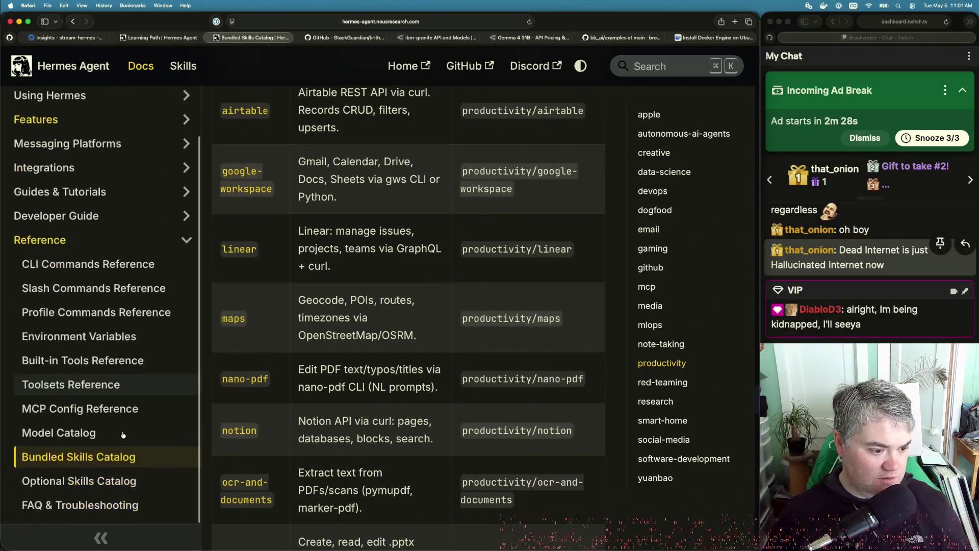
scroll(127, 413, "down", 3)
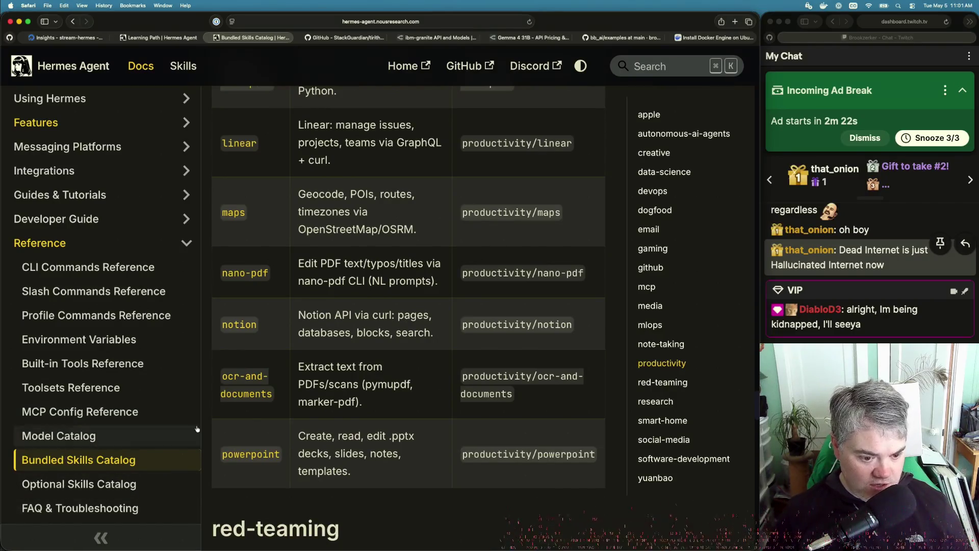
scroll(318, 434, "down", 10)
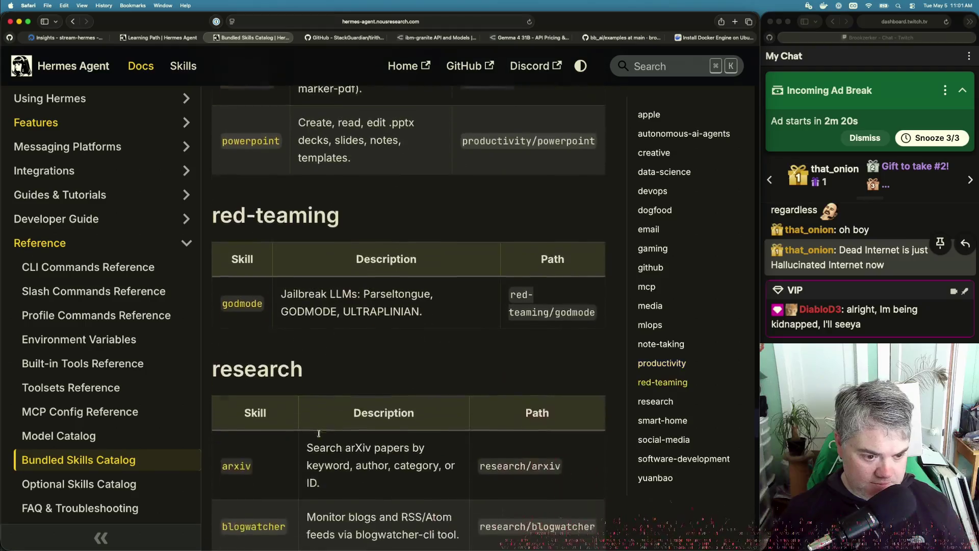
scroll(319, 433, "down", 10)
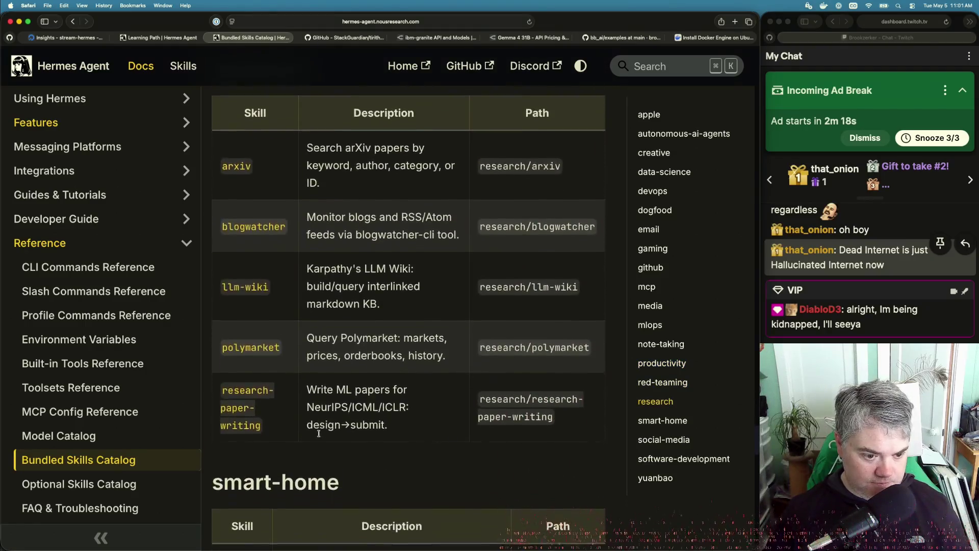
scroll(319, 433, "down", 10)
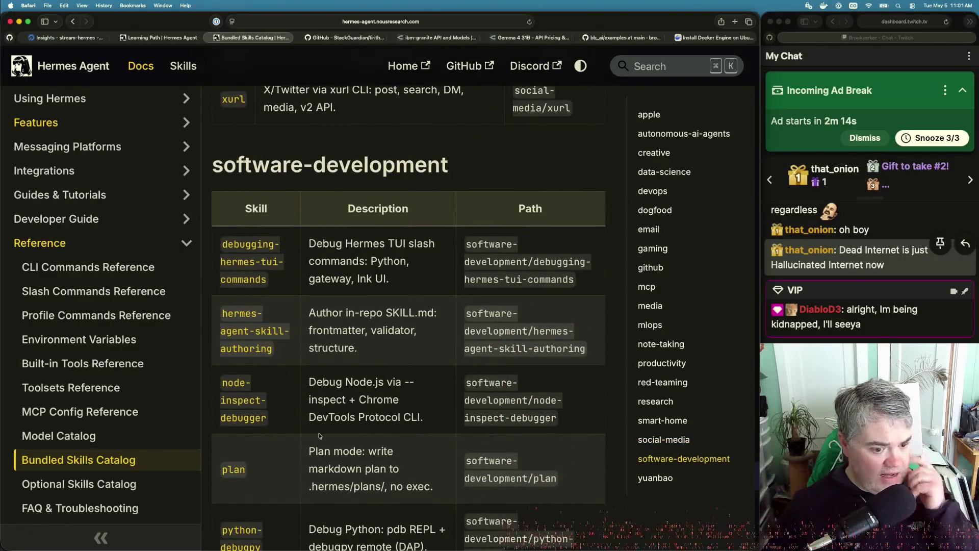
scroll(320, 435, "down", 5)
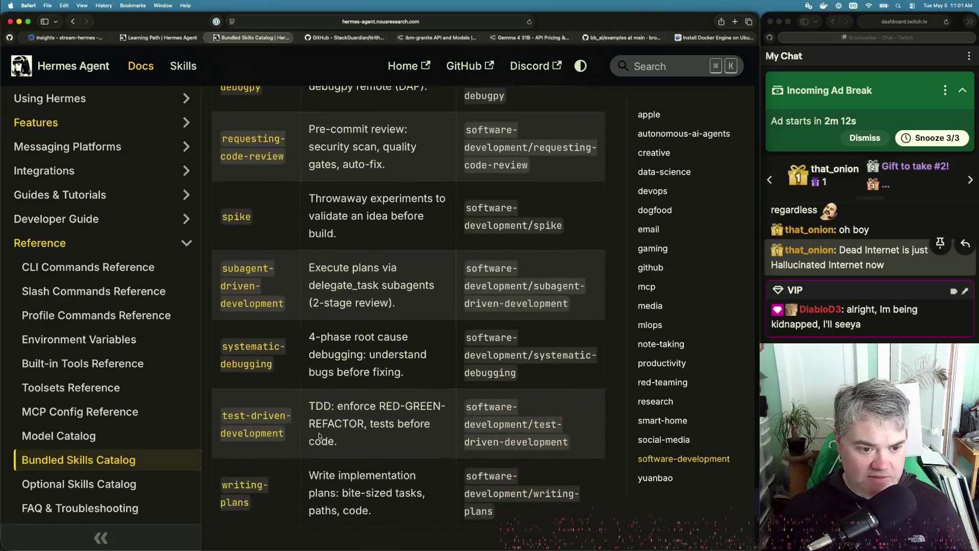
scroll(320, 434, "down", 2)
scroll(319, 435, "down", 4)
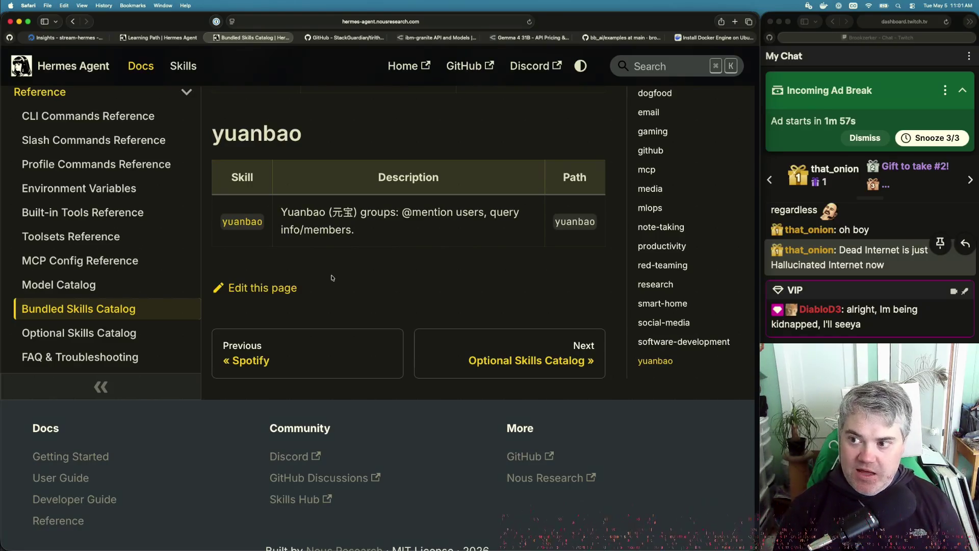
Snooze the stream's incoming ad break for 5 minutes from the chat window.
left_click(918, 137)
left_click(917, 138)
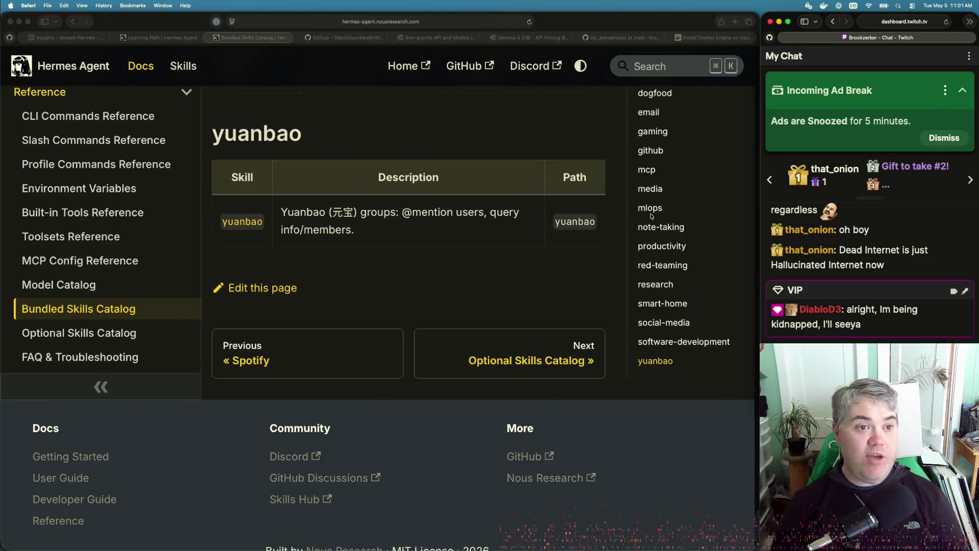